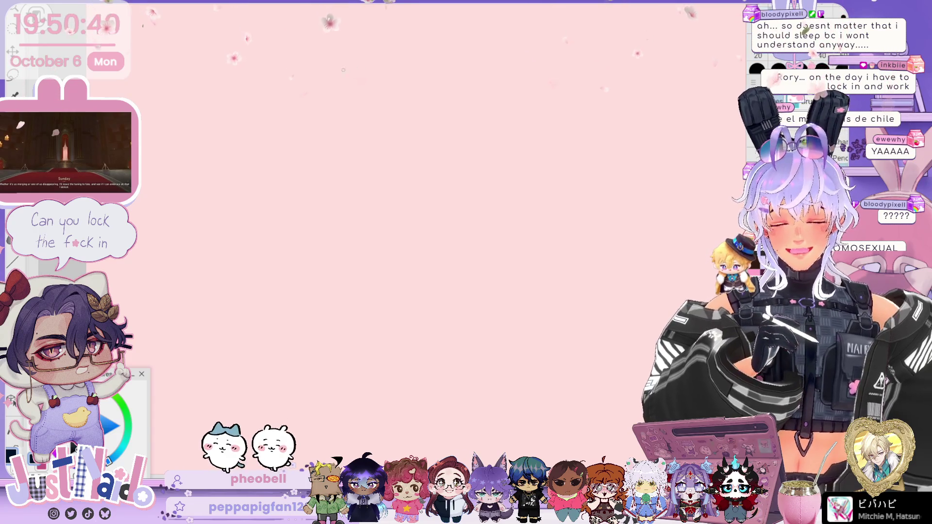
Step: Sketch a purple head outline with an inner curve and two hair spikes, undoing two false starts
mouse_move(305, 95)
left_mouse_down()
mouse_move(340, 64)
mouse_move(346, 108)
left_mouse_up()
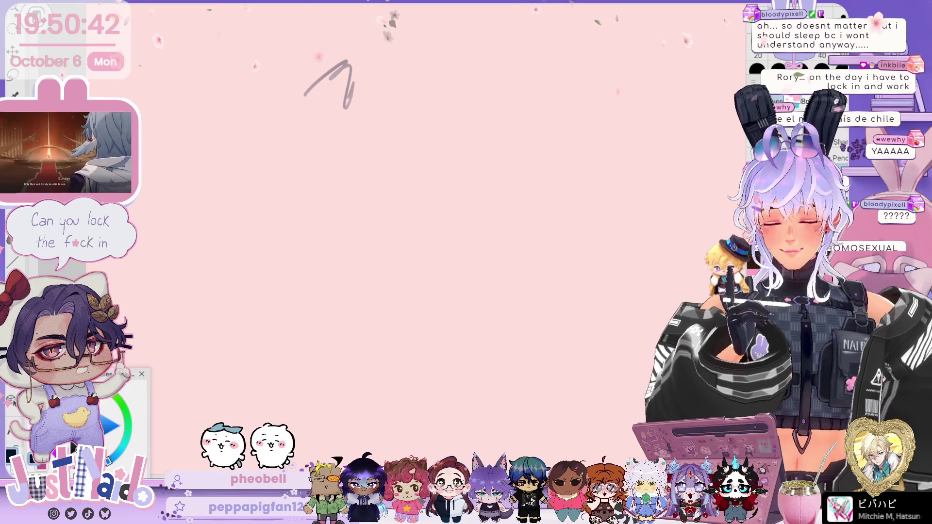
key("ctrl+z")
key("ctrl+z")
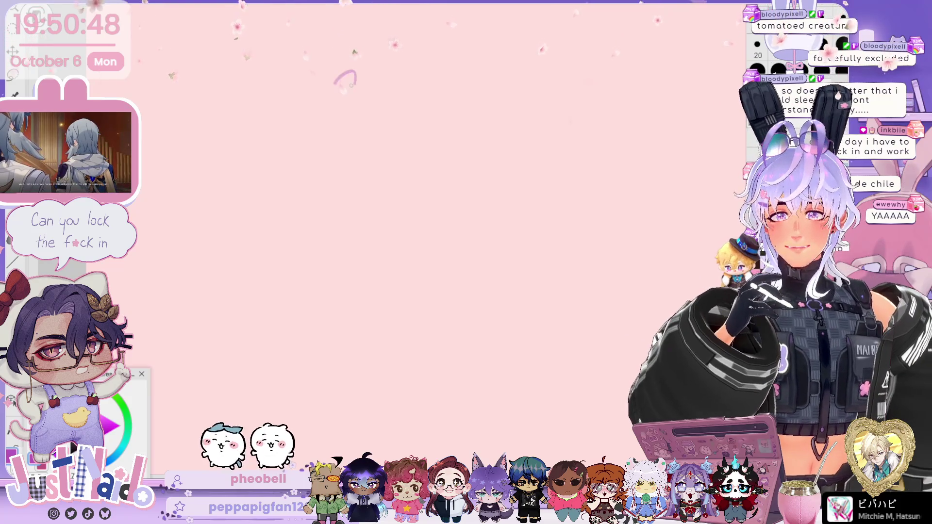
left_click_drag(355, 74, 330, 103)
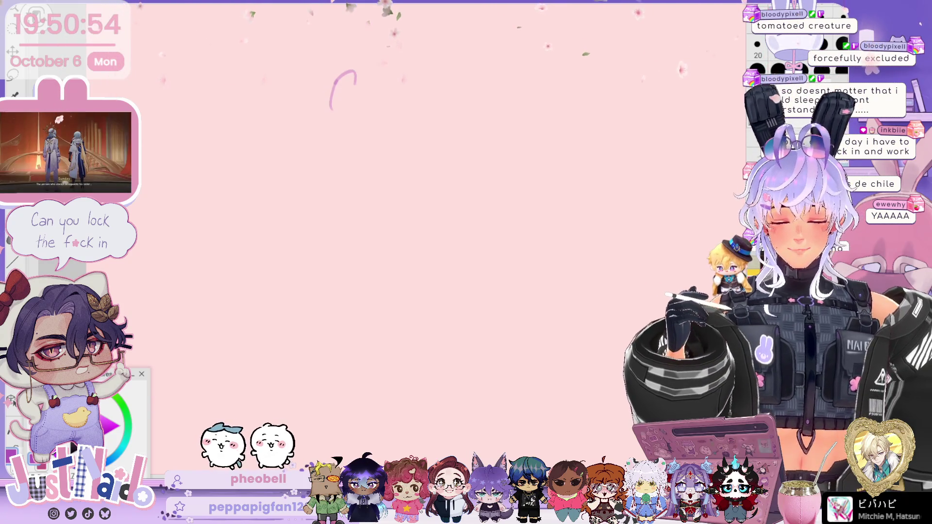
key("ctrl+z")
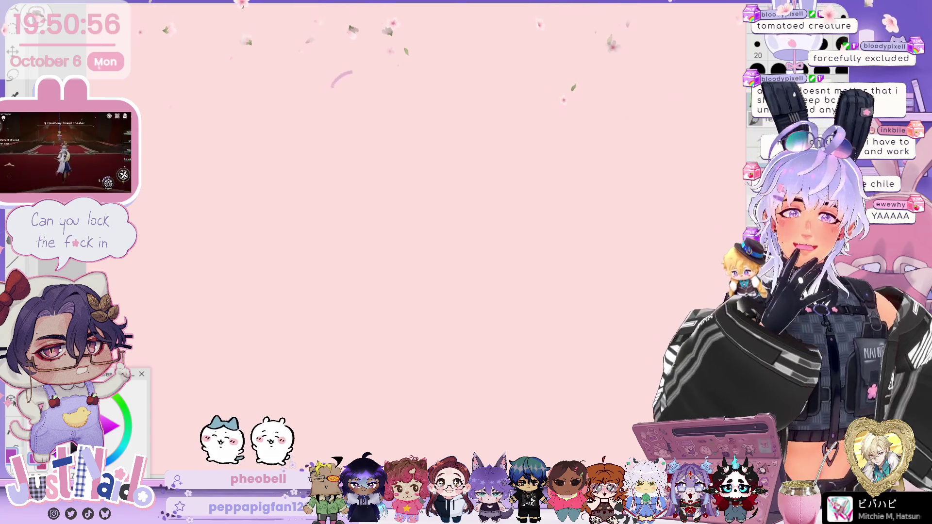
mouse_move(361, 89)
left_mouse_down()
mouse_move(333, 86)
mouse_move(330, 135)
left_mouse_up()
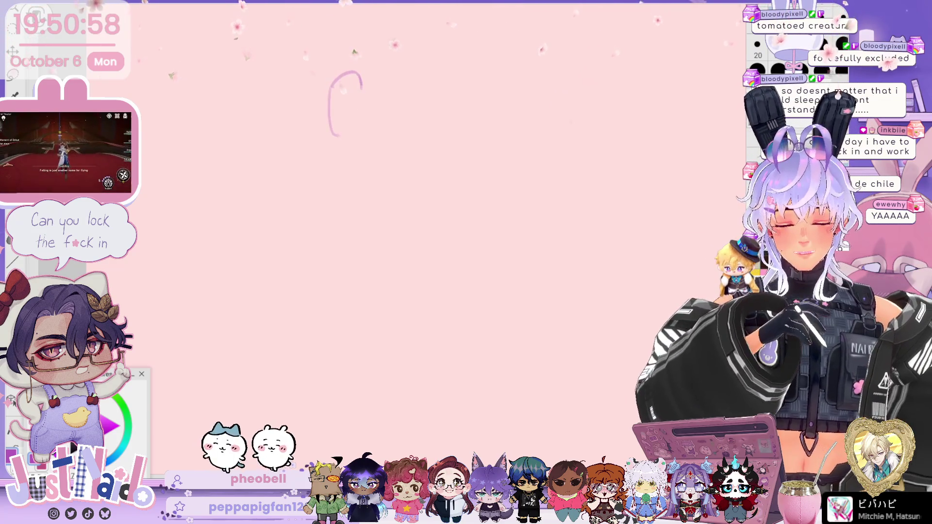
left_click_drag(362, 88, 355, 143)
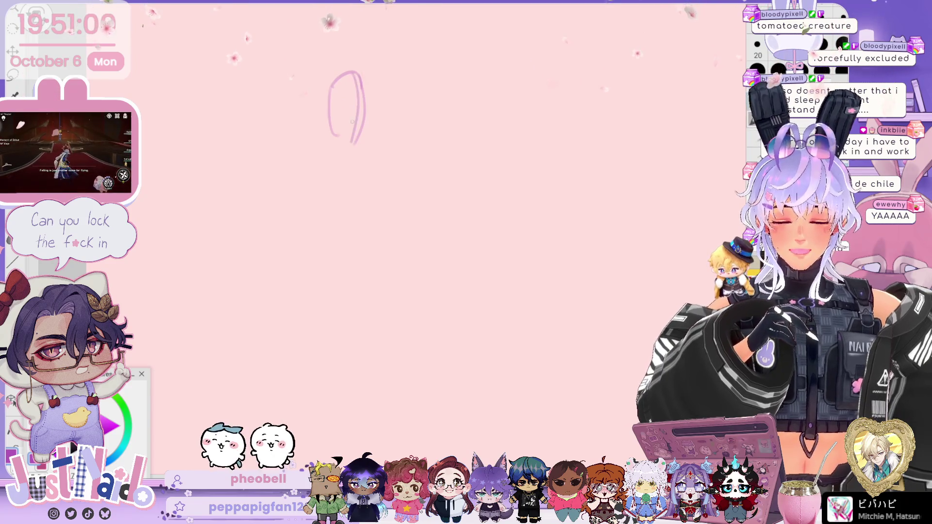
mouse_move(338, 101)
left_mouse_down()
mouse_move(410, 119)
mouse_move(387, 148)
left_mouse_up()
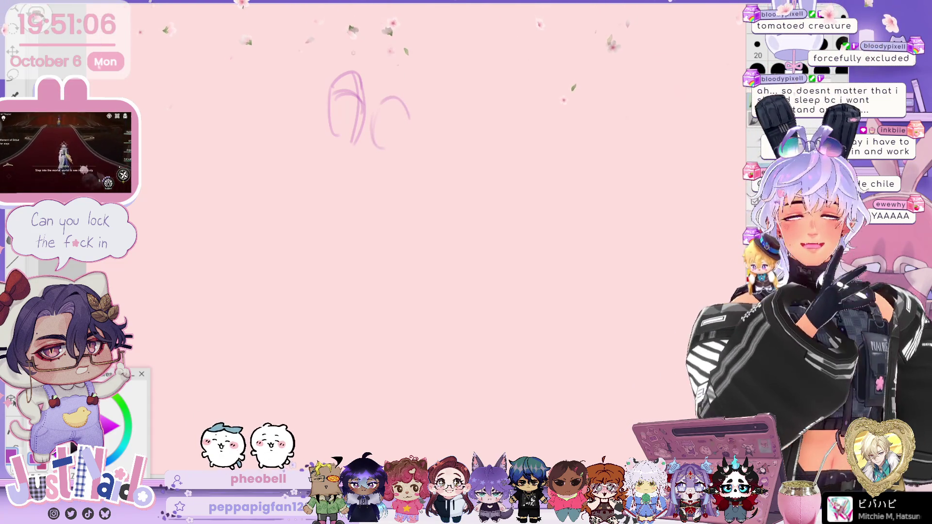
left_click_drag(332, 75, 364, 62)
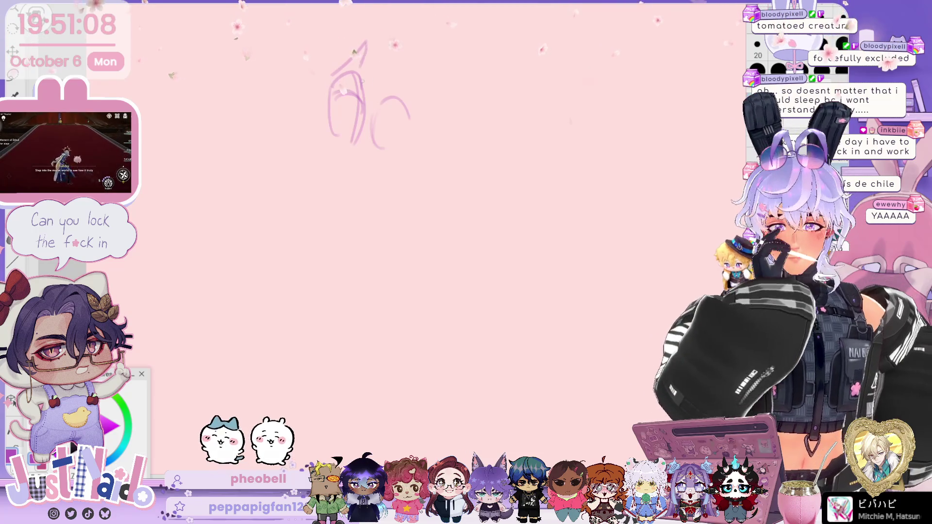
left_click_drag(339, 99, 385, 75)
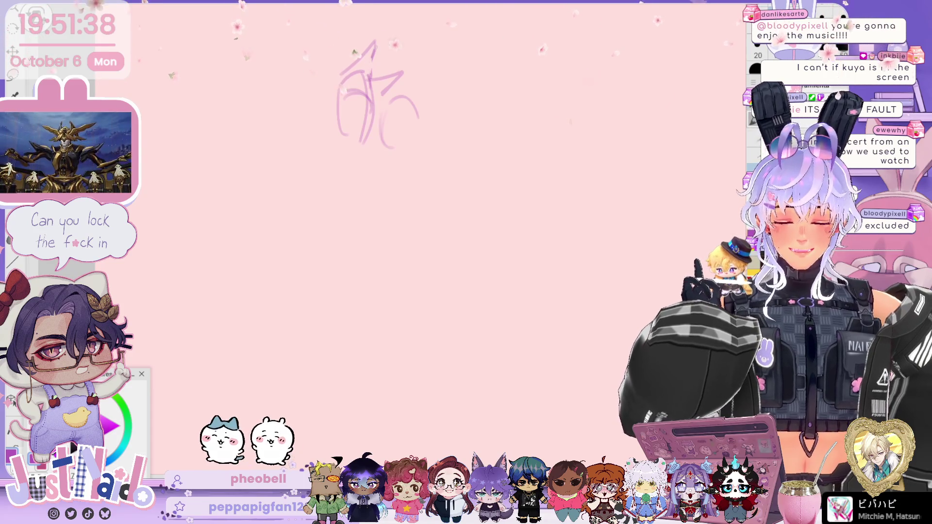
Step: Add rough side lines and a long downward body curve below the head
left_click_drag(339, 92, 346, 134)
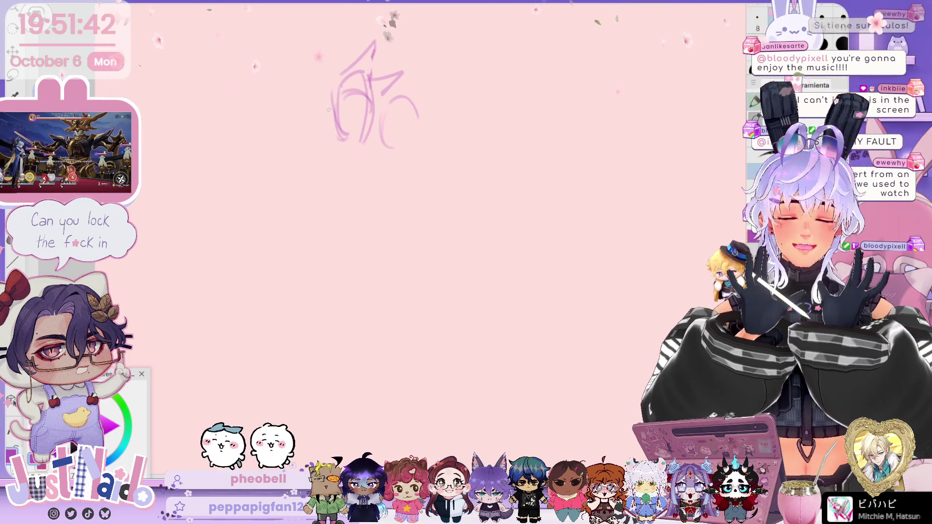
left_click_drag(340, 104, 316, 120)
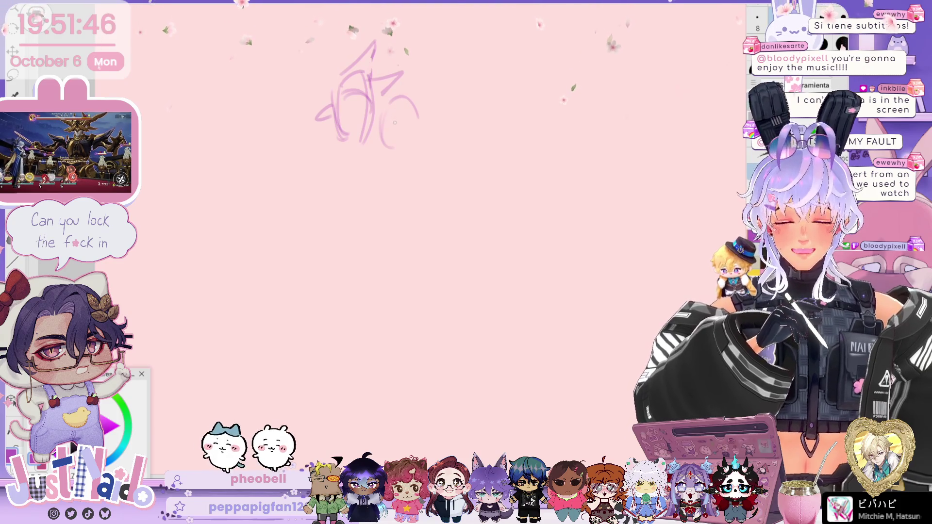
left_click_drag(389, 101, 381, 144)
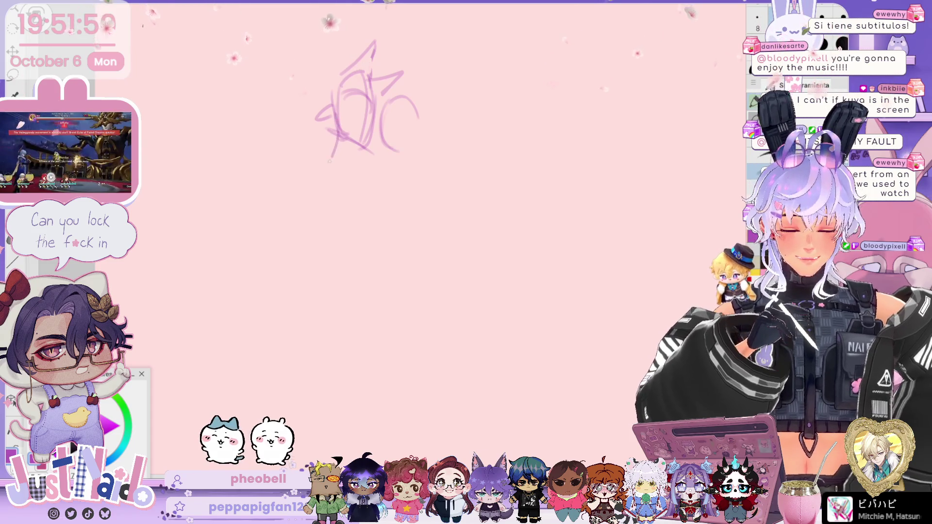
mouse_move(331, 157)
left_mouse_down()
mouse_move(349, 167)
mouse_move(335, 204)
left_mouse_up()
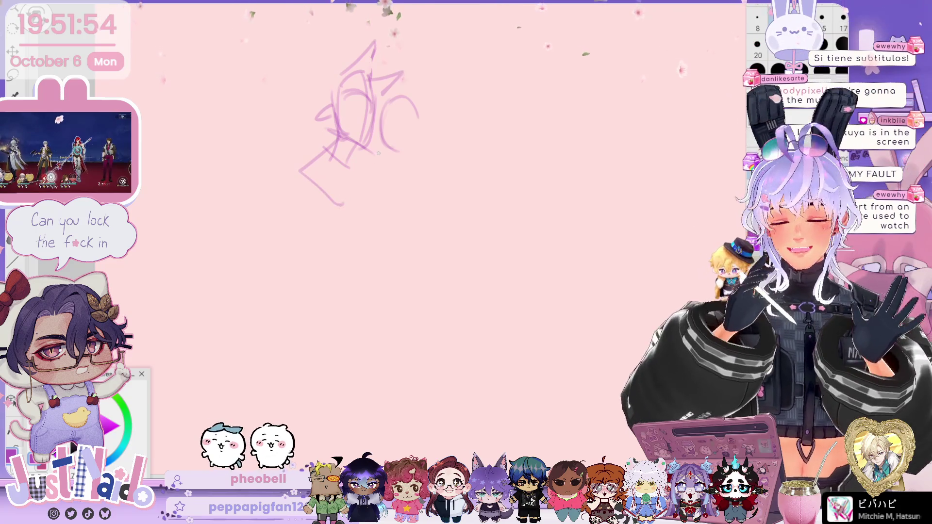
left_click_drag(368, 162, 400, 212)
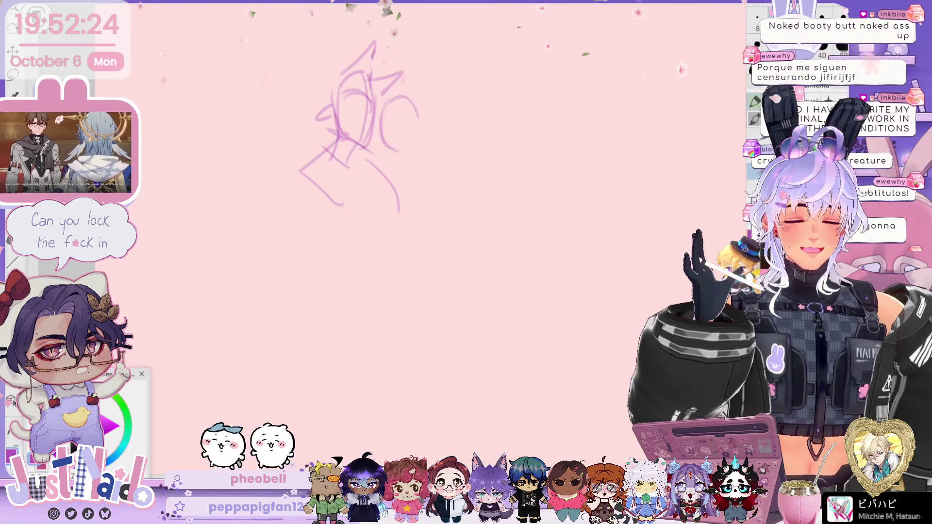
Step: Zoom out slightly and move the whole sketch right and a little down with Ctrl+T
key("ctrl+minus")
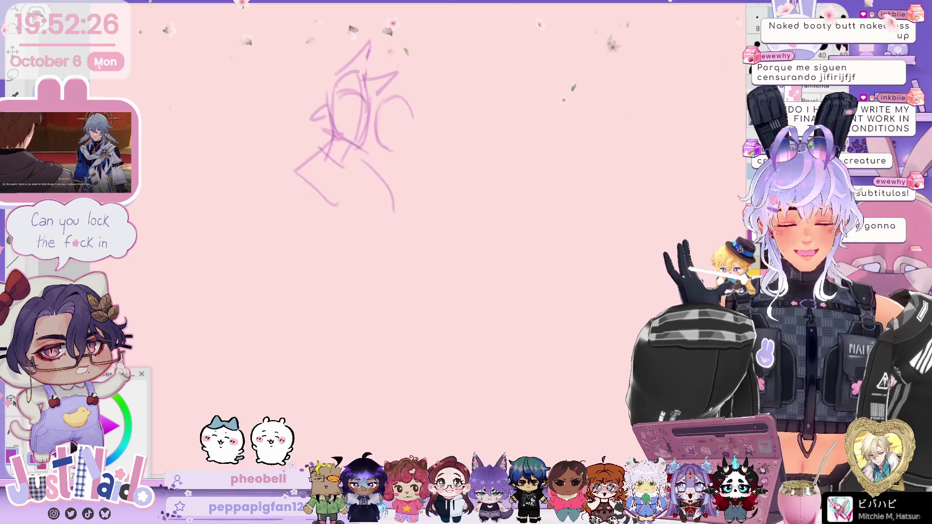
key("ctrl+t")
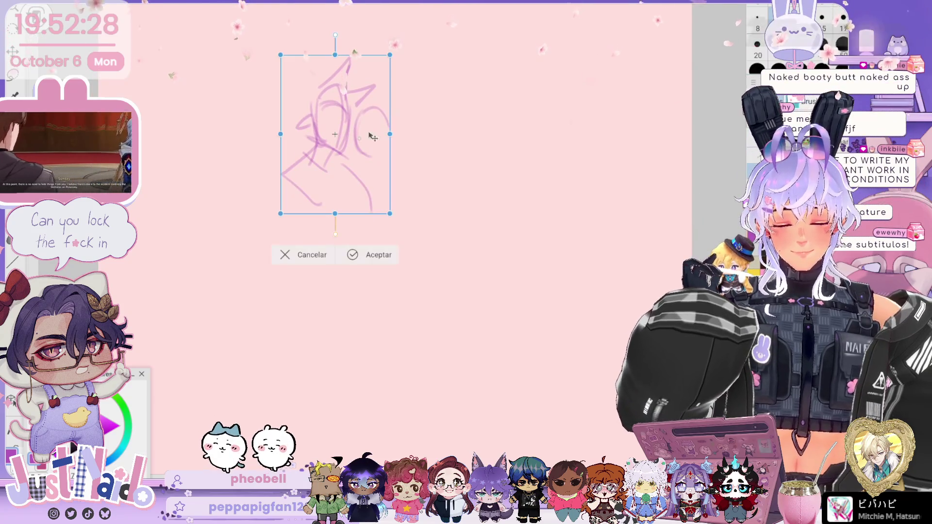
mouse_move(370, 135)
left_mouse_down()
mouse_move(377, 167)
mouse_move(429, 150)
mouse_move(427, 158)
left_mouse_up()
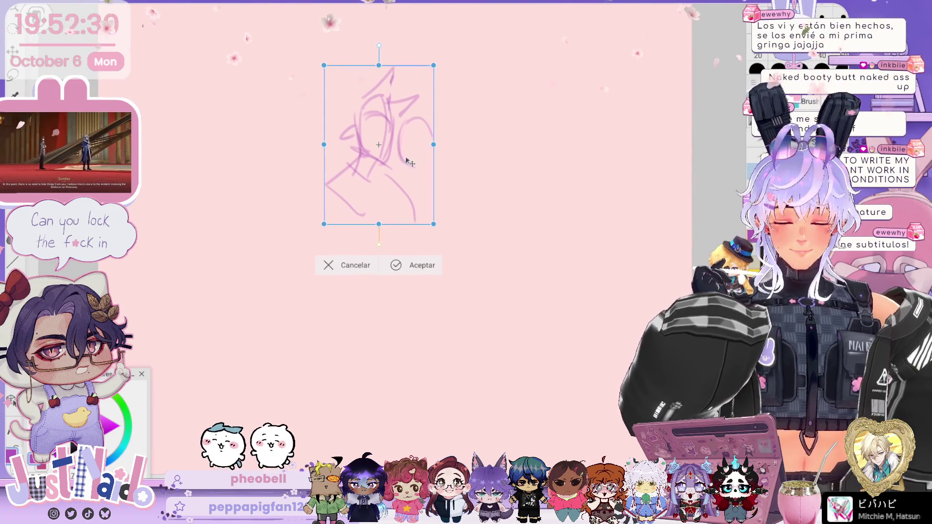
key("Return")
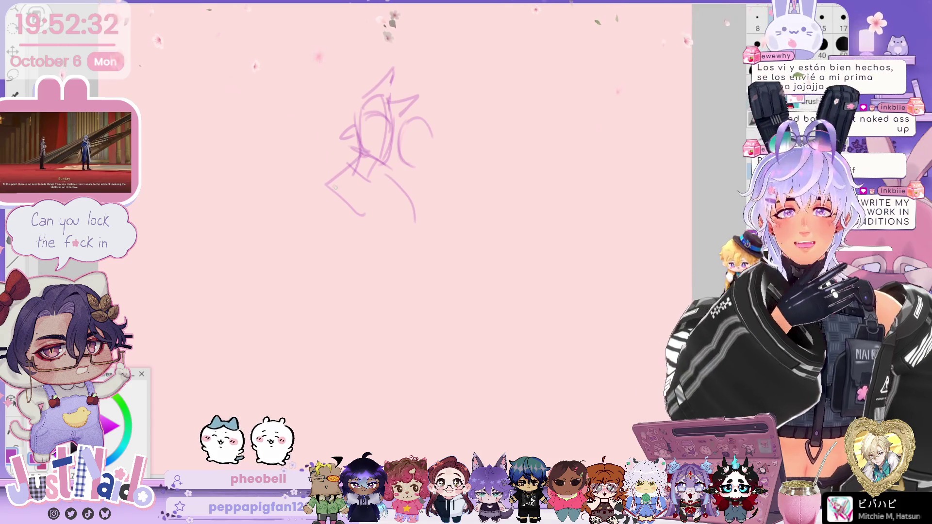
Step: Draw a large body curve below the sketch, redraw the right curls and top spike, and extend the curve down
mouse_move(330, 192)
left_mouse_down()
mouse_move(349, 245)
mouse_move(373, 255)
left_mouse_up()
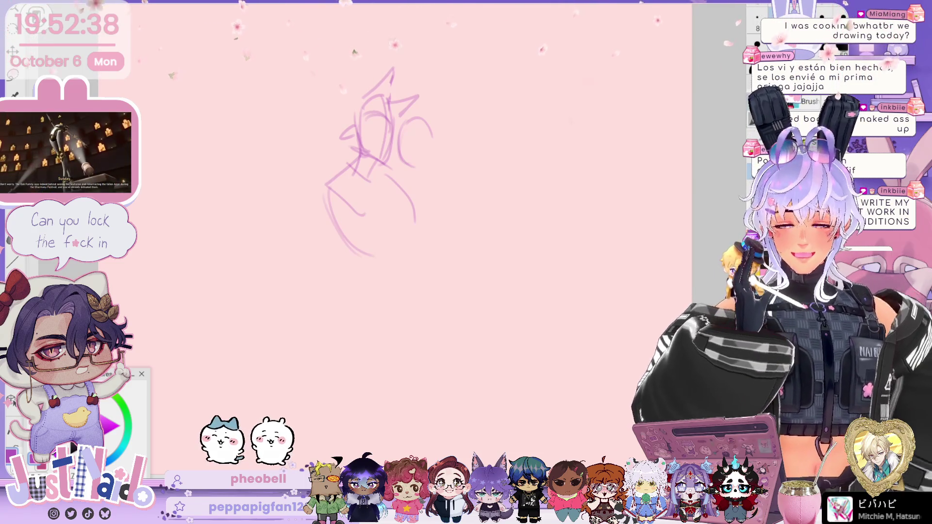
scroll(347, 119, "up", 1)
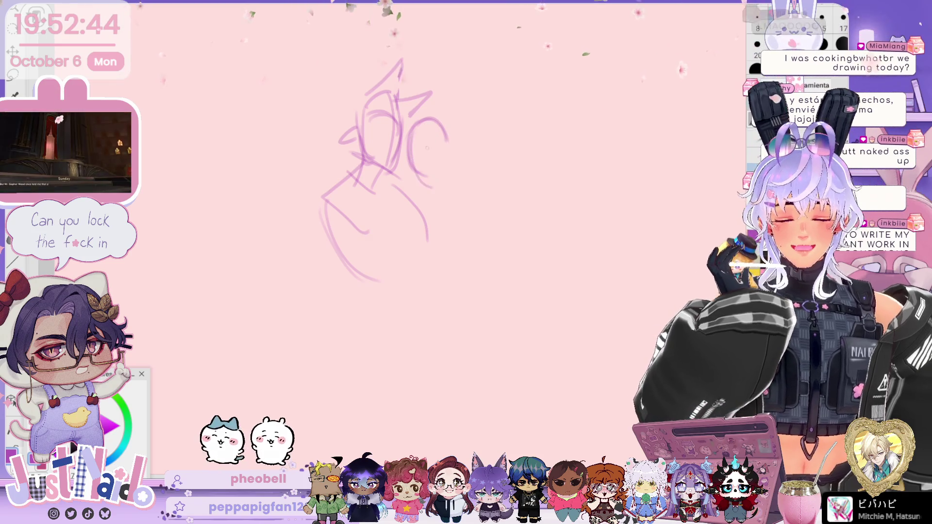
left_click_drag(436, 142, 429, 188)
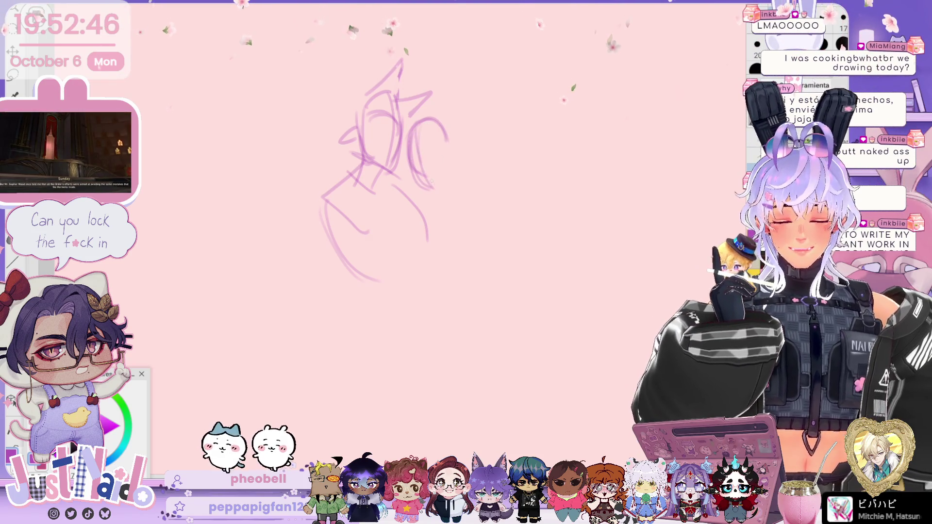
mouse_move(425, 142)
left_mouse_down()
mouse_move(447, 137)
mouse_move(455, 154)
left_mouse_up()
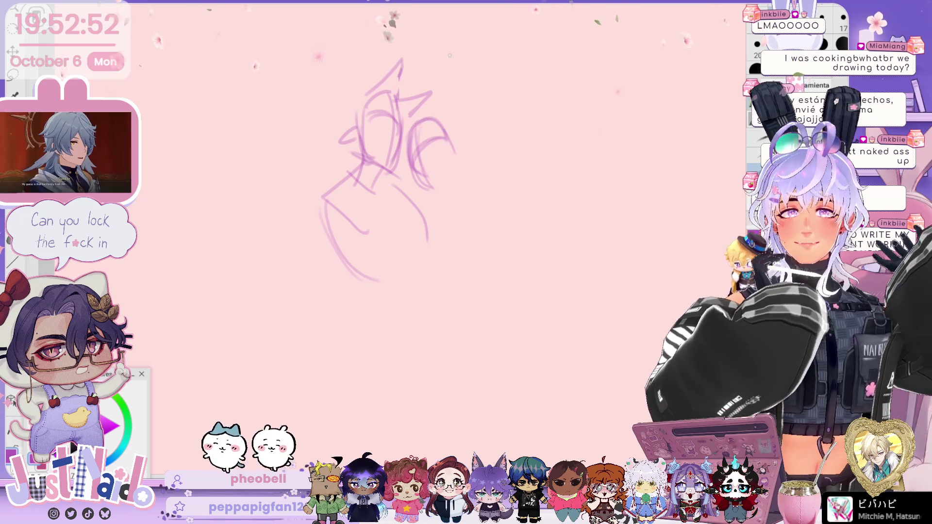
left_click_drag(400, 70, 365, 93)
left_click_drag(329, 221, 398, 279)
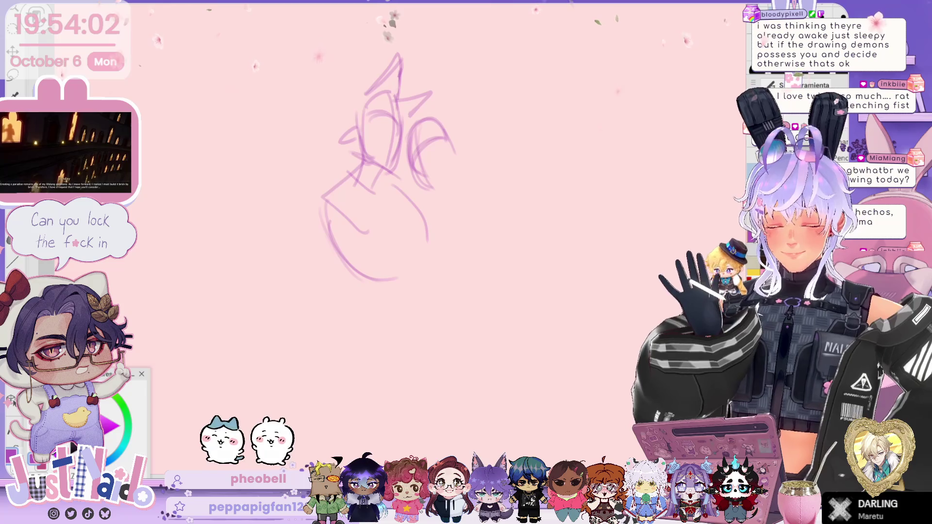
Step: Rotate the whole sketch about 16° clockwise and nudge it up and right
key("ctrl+t")
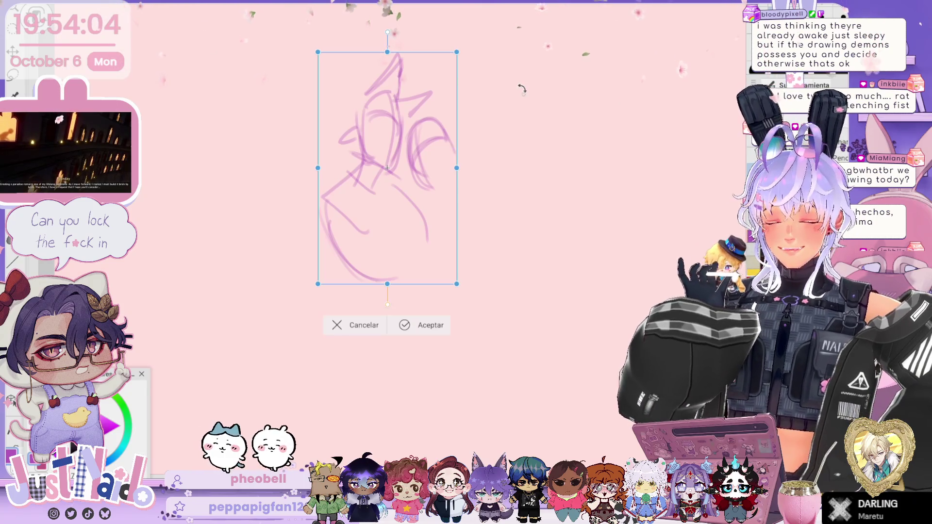
left_click_drag(526, 92, 538, 141)
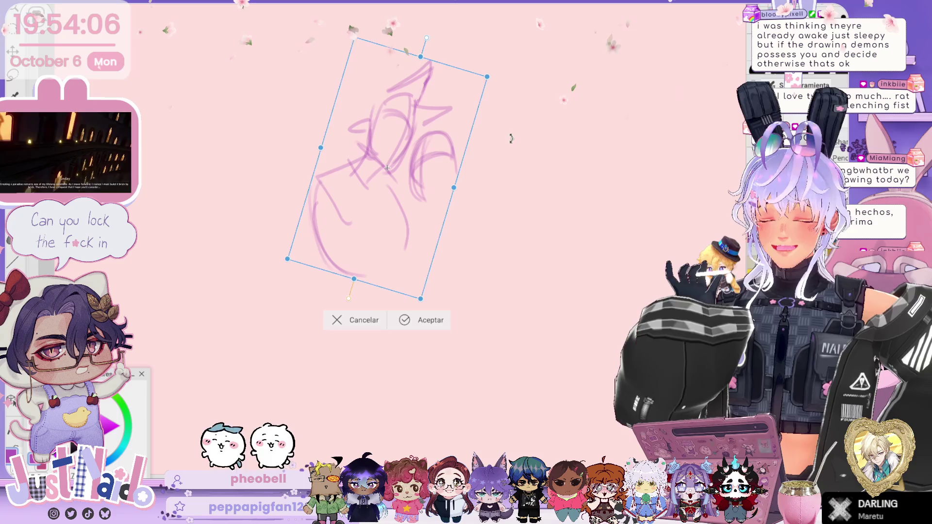
left_click_drag(428, 148, 436, 141)
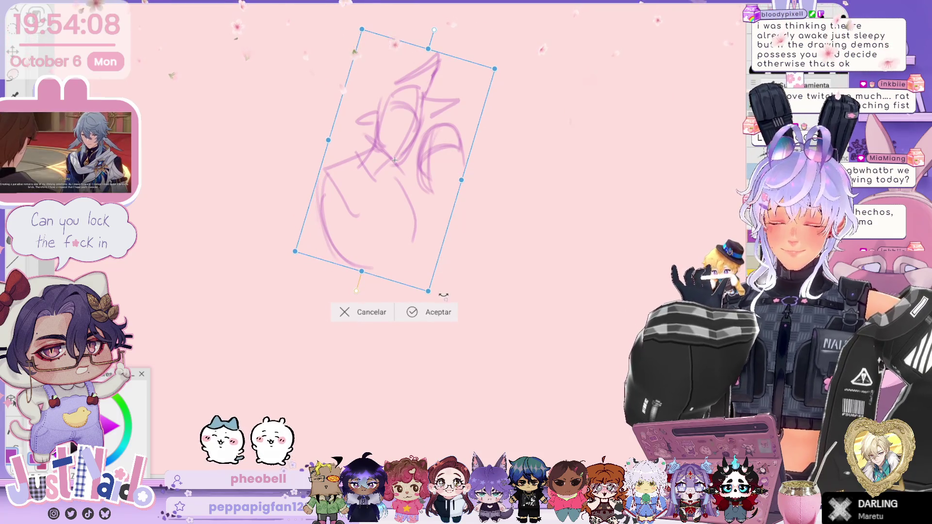
key("Return")
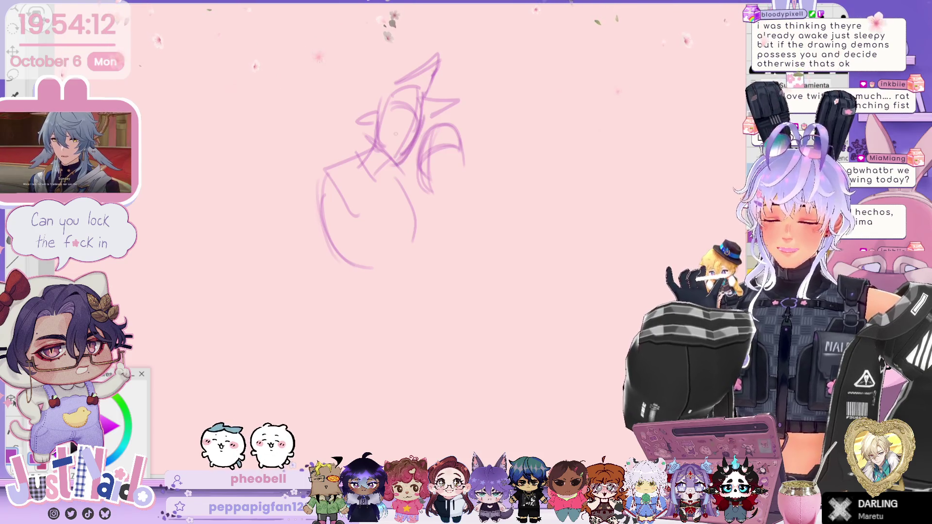
Step: Add curved hair and face strokes on the right figure, then lasso its head
left_click_drag(427, 187, 451, 141)
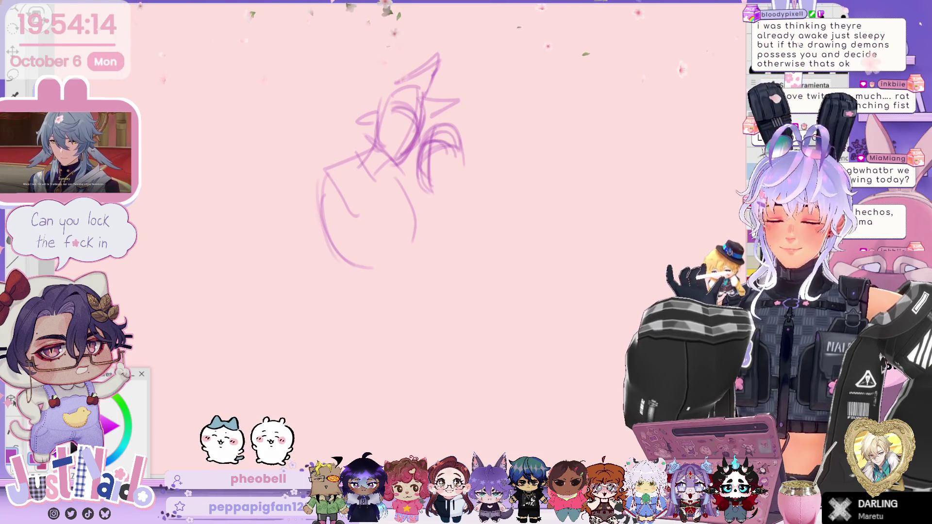
left_click_drag(436, 187, 449, 181)
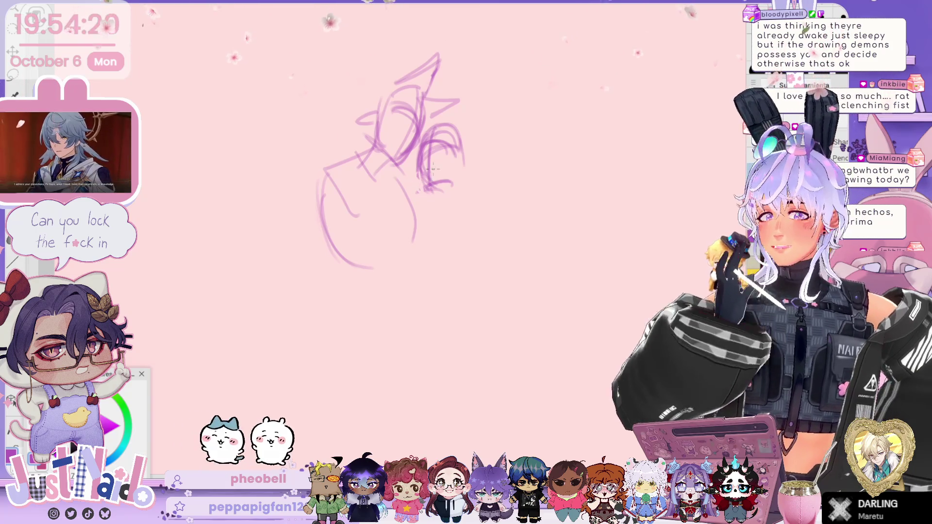
left_click_drag(419, 193, 454, 191)
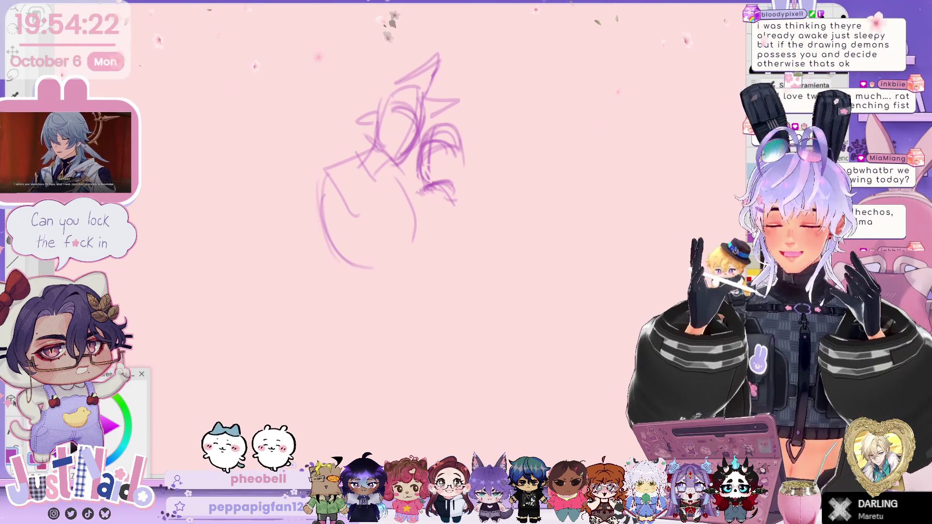
left_click_drag(465, 141, 459, 201)
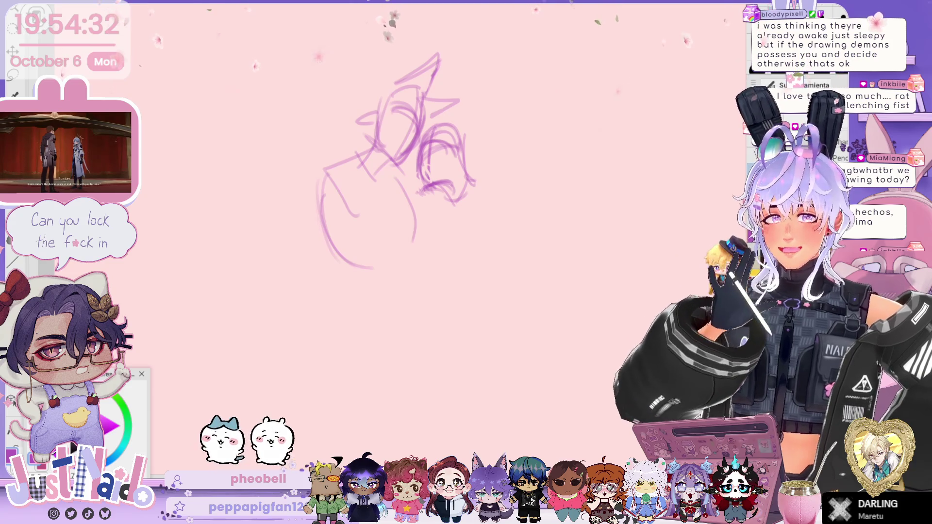
left_click_drag(395, 161, 381, 131)
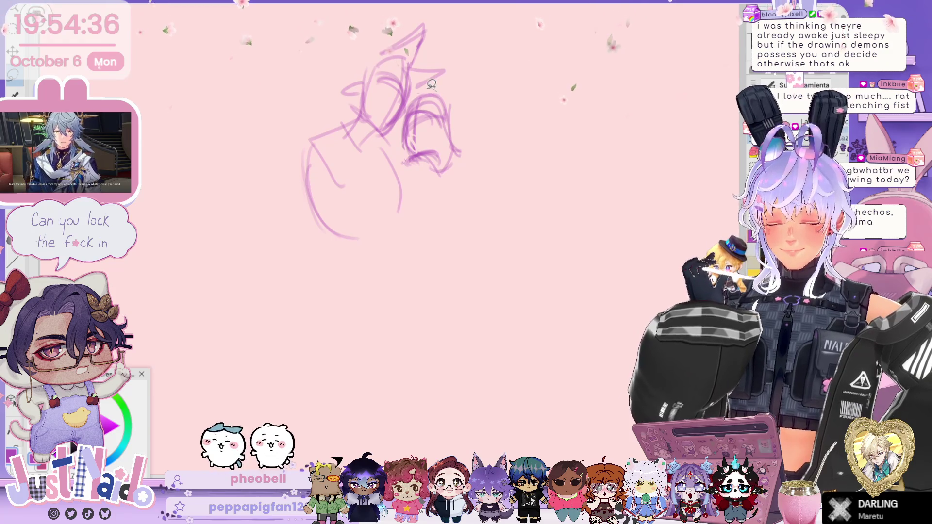
mouse_move(433, 90)
left_mouse_down()
mouse_move(400, 174)
mouse_move(481, 88)
mouse_move(429, 89)
left_mouse_up()
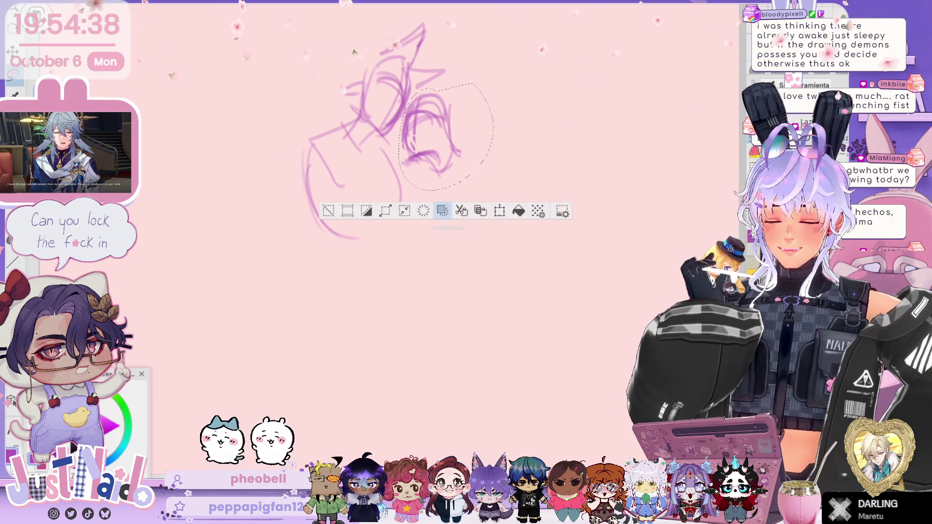
Step: Erase the right-hand figure's head and redraw it with fresh arcs and inner curves
key("Delete")
left_click(329, 210)
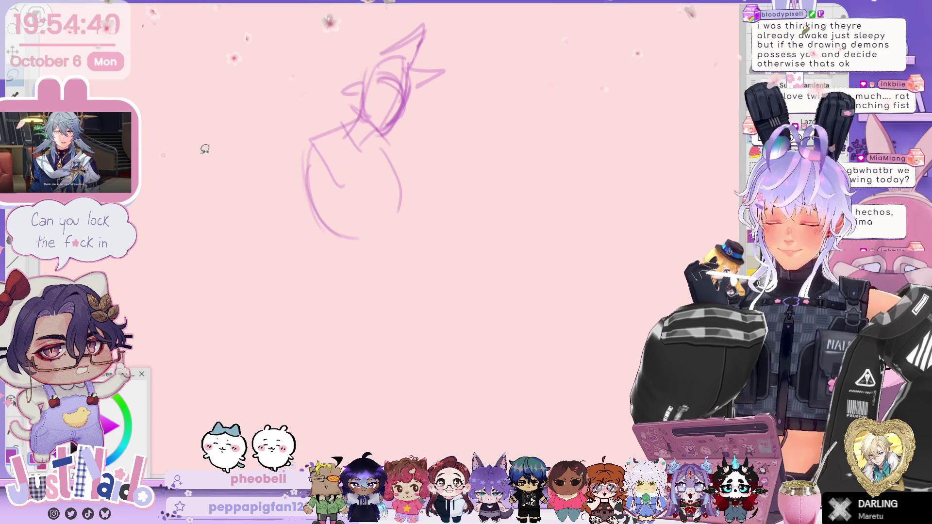
mouse_move(409, 132)
left_mouse_down()
mouse_move(452, 139)
mouse_move(403, 163)
left_mouse_up()
mouse_move(411, 129)
left_mouse_down()
mouse_move(439, 144)
mouse_move(416, 170)
left_mouse_up()
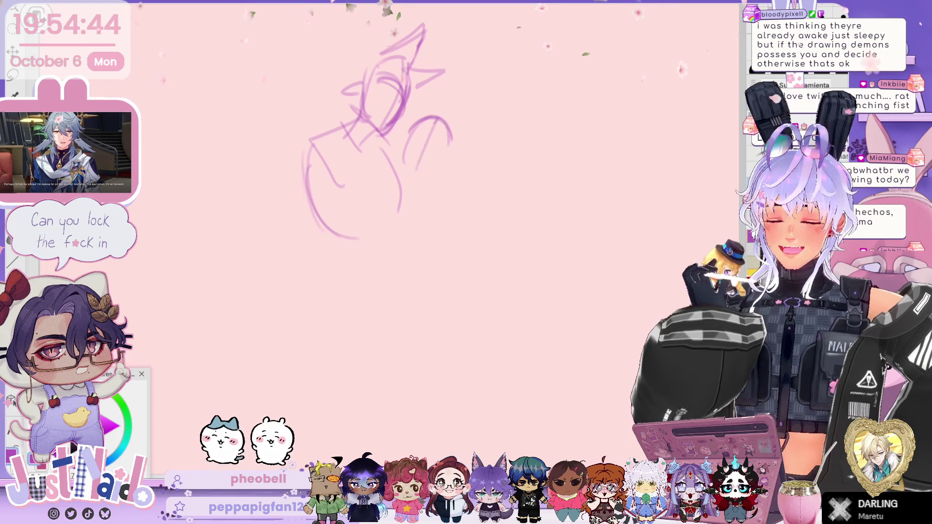
left_click_drag(427, 124, 422, 181)
left_click_drag(430, 136, 440, 169)
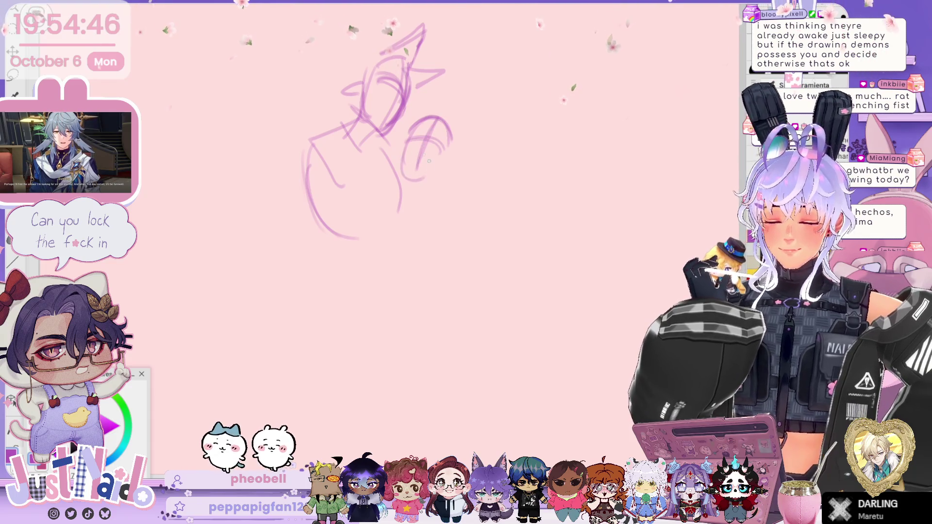
mouse_move(372, 219)
left_mouse_down()
mouse_move(401, 186)
mouse_move(422, 203)
mouse_move(456, 169)
left_mouse_up()
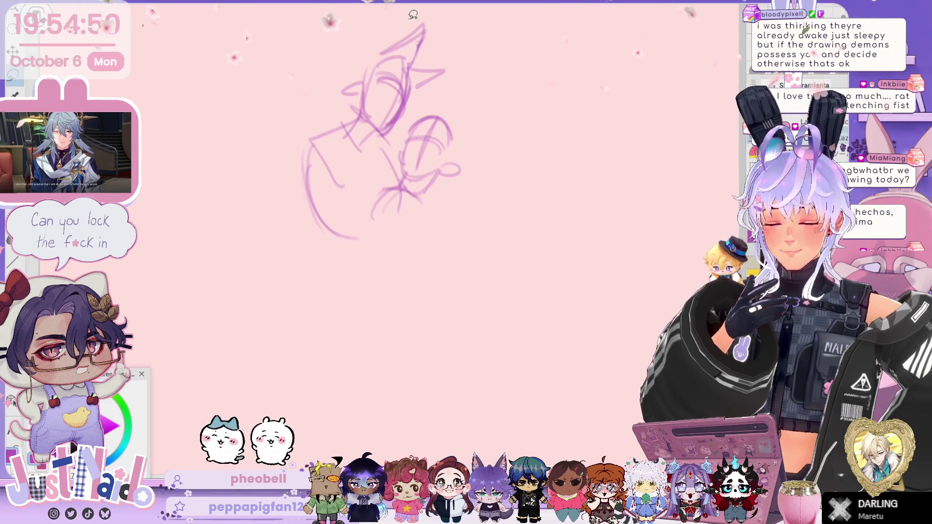
left_click_drag(422, 107, 401, 125)
Step: Lasso the whole sketch and apply a slight free transform to it
mouse_move(402, 159)
left_mouse_down()
mouse_move(358, 206)
mouse_move(330, 279)
mouse_move(272, 214)
left_mouse_up()
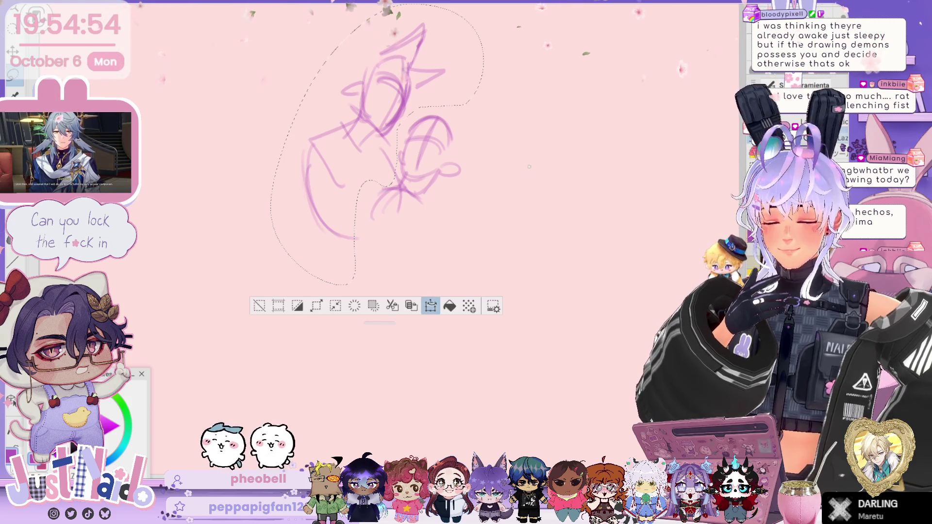
key("ctrl+t")
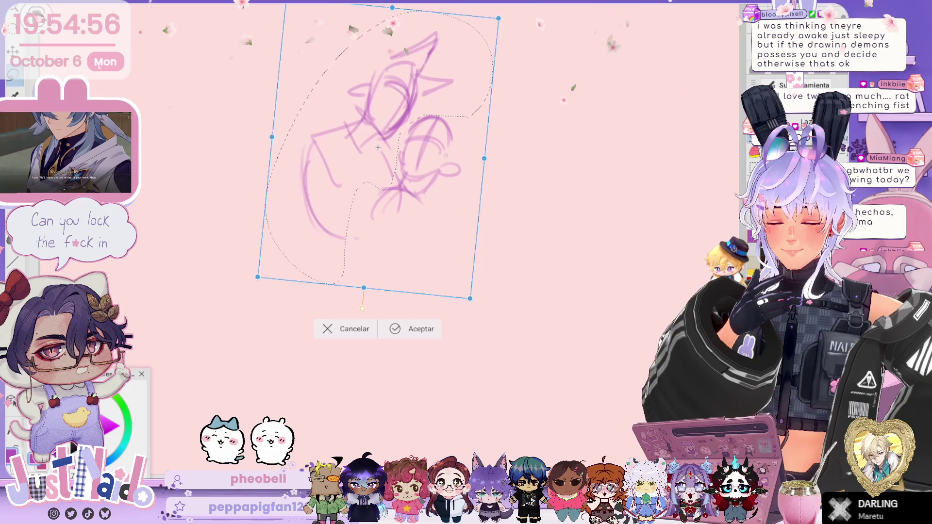
key("Return")
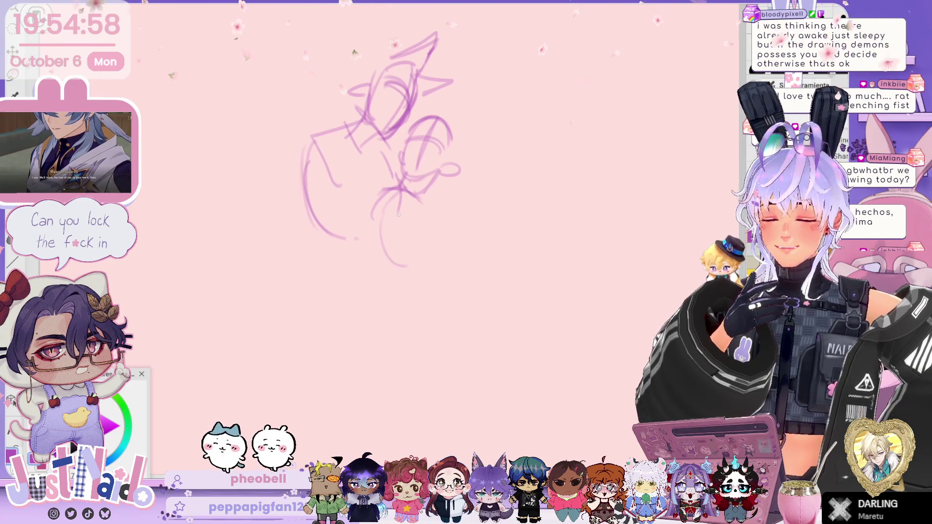
Step: Sketch a large arm loop wrapping around and reaching to the right
left_click_drag(386, 213, 426, 260)
mouse_move(415, 199)
left_mouse_down()
mouse_move(442, 215)
mouse_move(437, 246)
left_mouse_up()
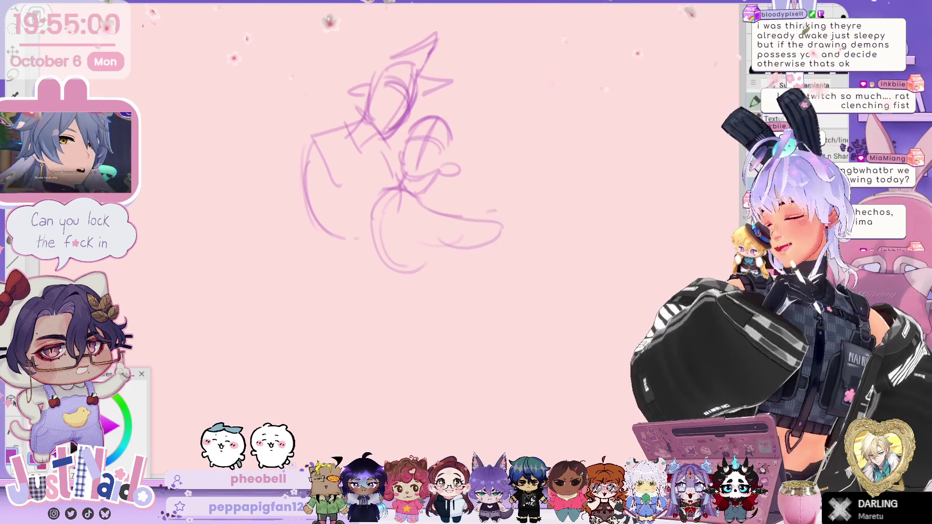
mouse_move(440, 199)
left_mouse_down()
mouse_move(499, 154)
mouse_move(550, 152)
left_mouse_up()
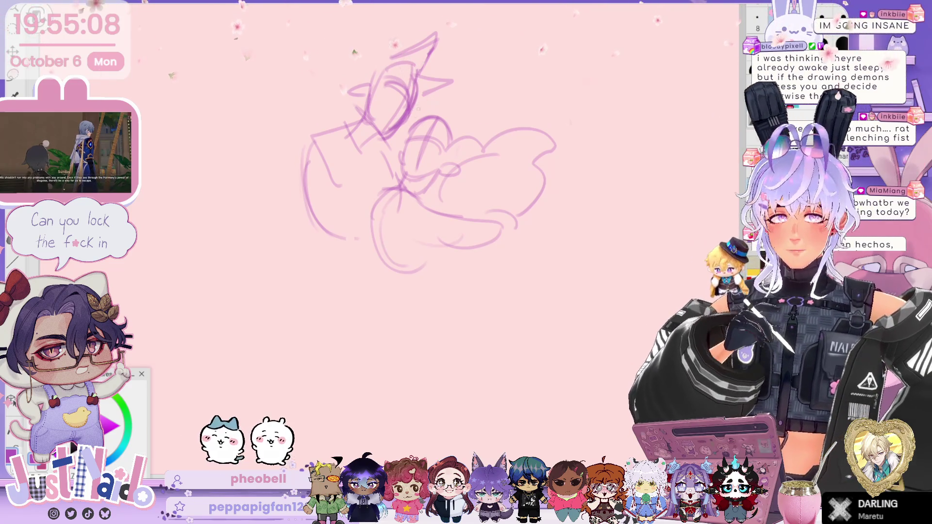
Step: Draw long flowing hair strokes over the head and down the left side
left_click_drag(421, 90, 428, 103)
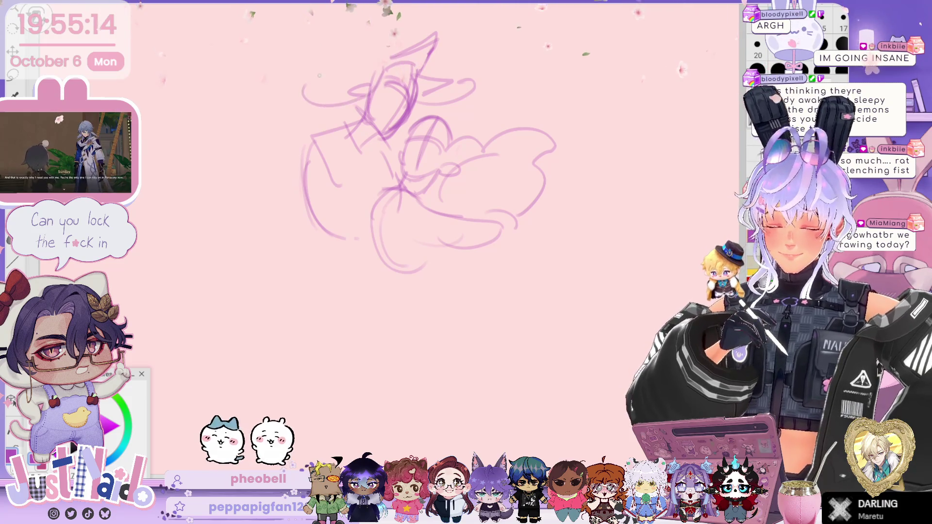
left_click_drag(379, 31, 471, 24)
left_click_drag(340, 31, 311, 53)
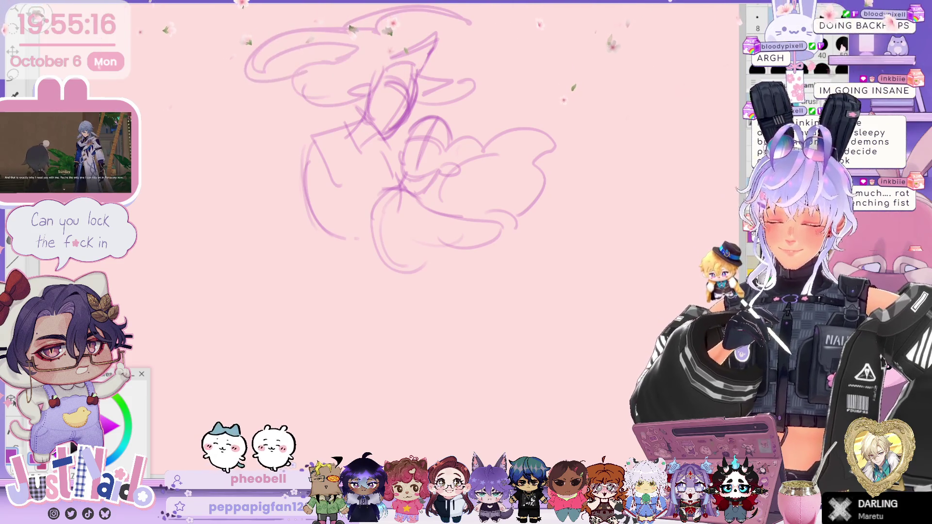
left_click_drag(316, 85, 272, 146)
left_click_drag(354, 164, 369, 229)
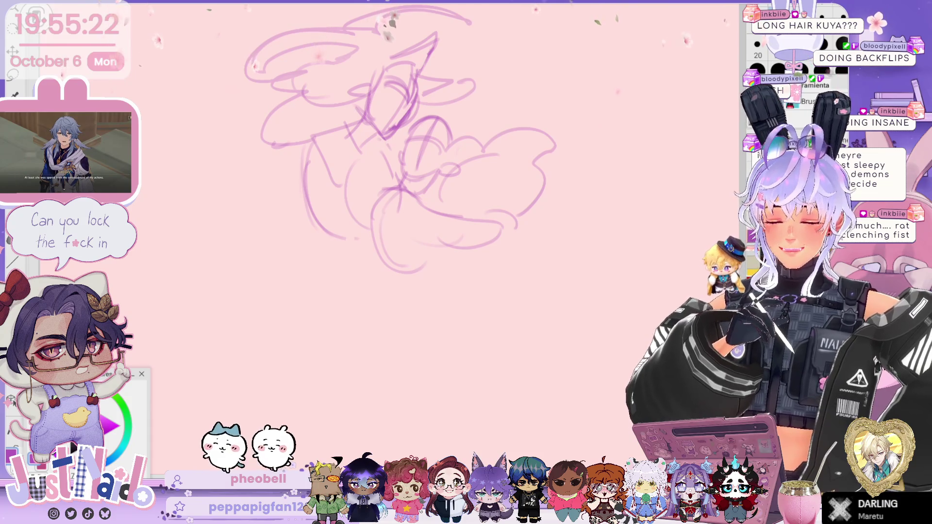
Step: Move the whole sketch down slightly and tilt it a little clockwise
key("ctrl+t")
left_click_drag(504, 208, 512, 247)
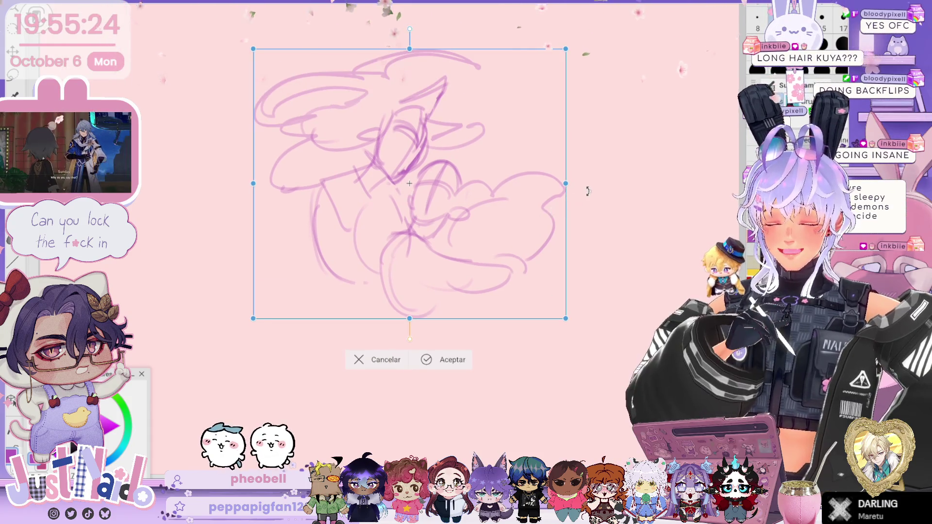
left_click_drag(587, 191, 583, 210)
left_click_drag(518, 259, 524, 251)
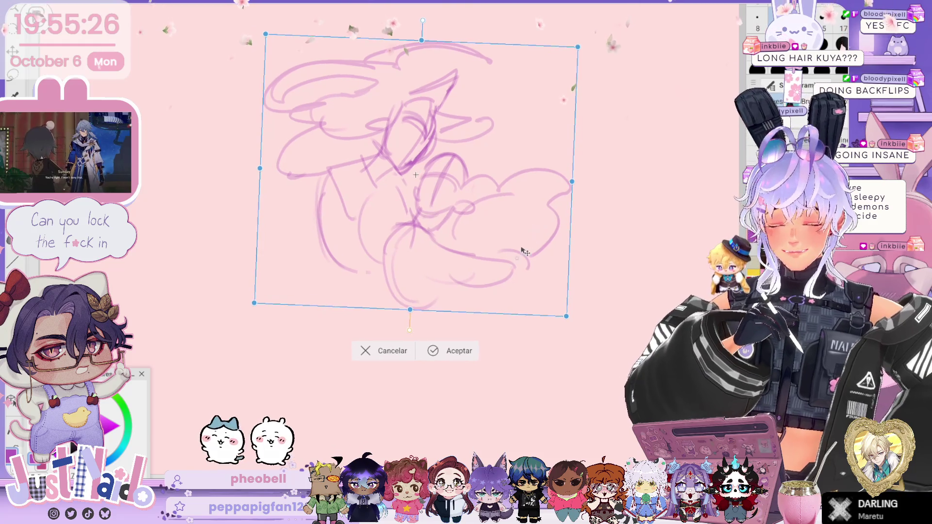
key("Return")
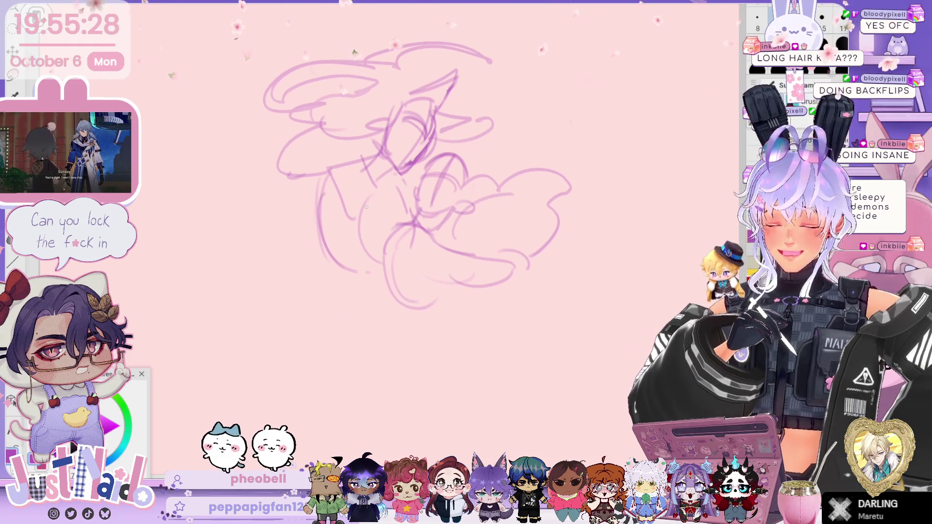
Step: Rough in the lower bodies and the left figure's body contour with pen strokes
mouse_move(334, 173)
left_mouse_down()
mouse_move(315, 219)
mouse_move(318, 310)
left_mouse_up()
mouse_move(306, 219)
left_mouse_down()
mouse_move(340, 314)
mouse_move(360, 307)
mouse_move(335, 343)
mouse_move(403, 374)
left_mouse_up()
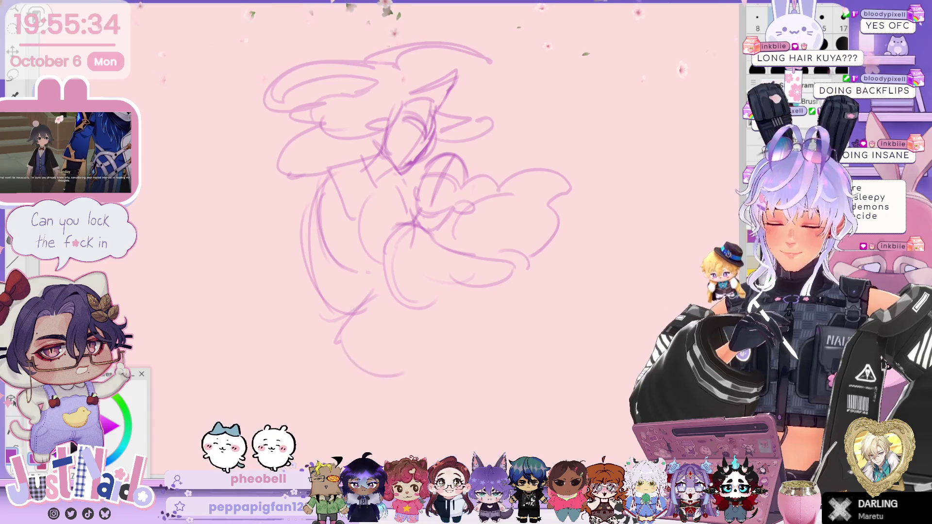
left_click_drag(432, 271, 391, 349)
left_click_drag(396, 276, 384, 342)
left_click_drag(399, 346, 450, 359)
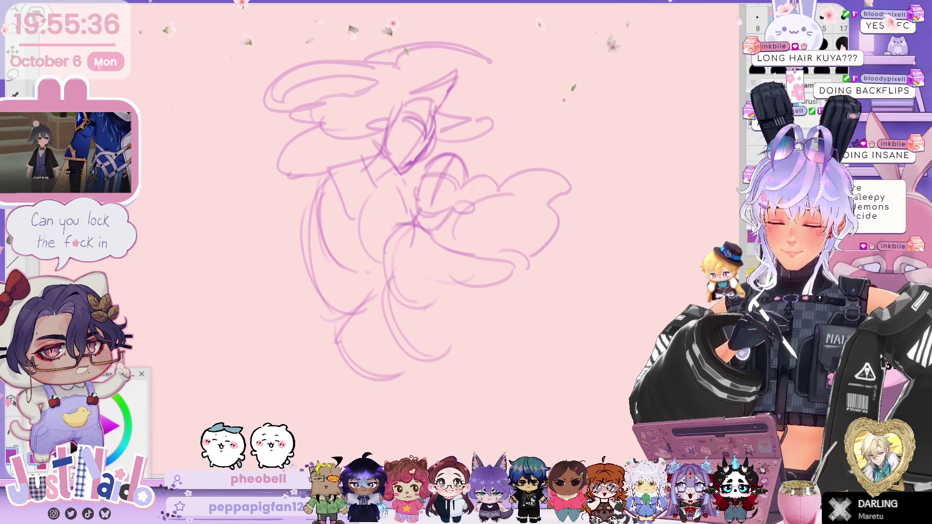
mouse_move(459, 318)
left_mouse_down()
mouse_move(422, 340)
mouse_move(450, 379)
left_mouse_up()
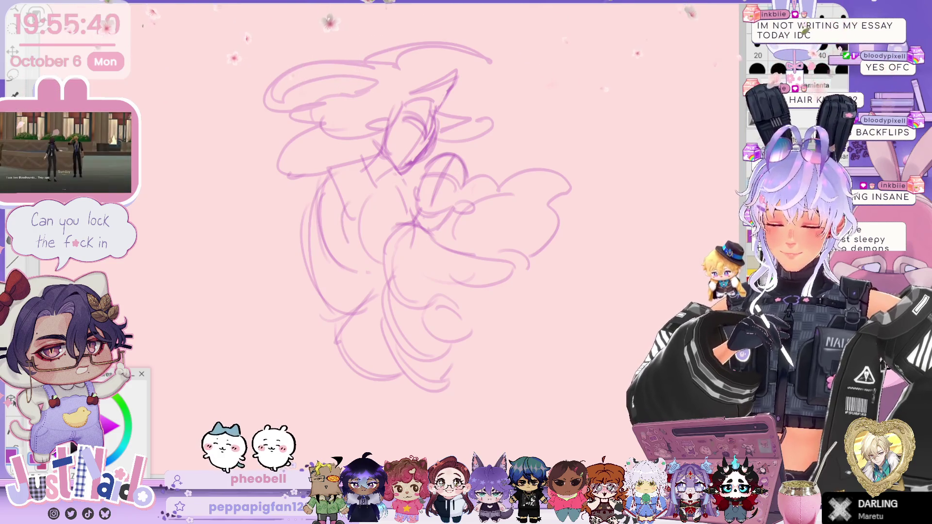
left_click_drag(335, 180, 389, 270)
left_click_drag(382, 245, 427, 262)
left_click_drag(364, 272, 439, 291)
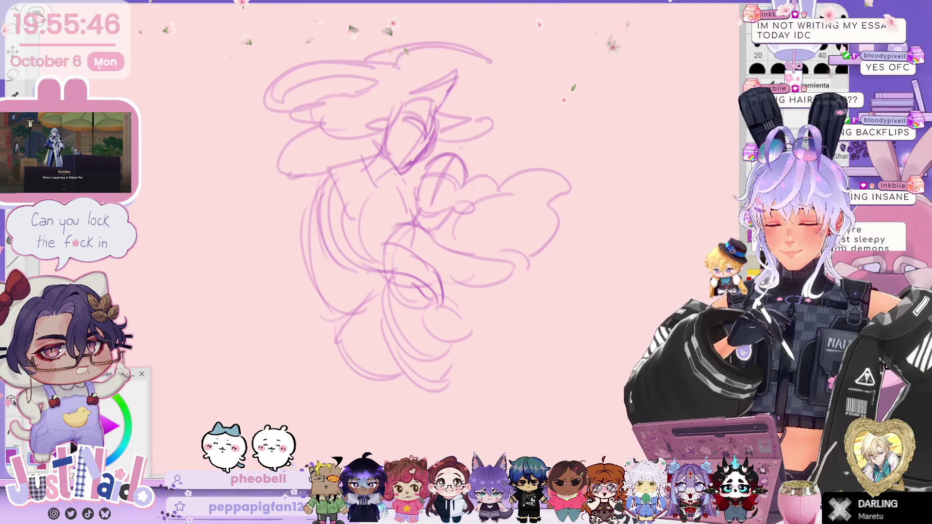
Step: Add short strokes beside the right head, near the faces and at the top of the head
left_click_drag(475, 163, 510, 172)
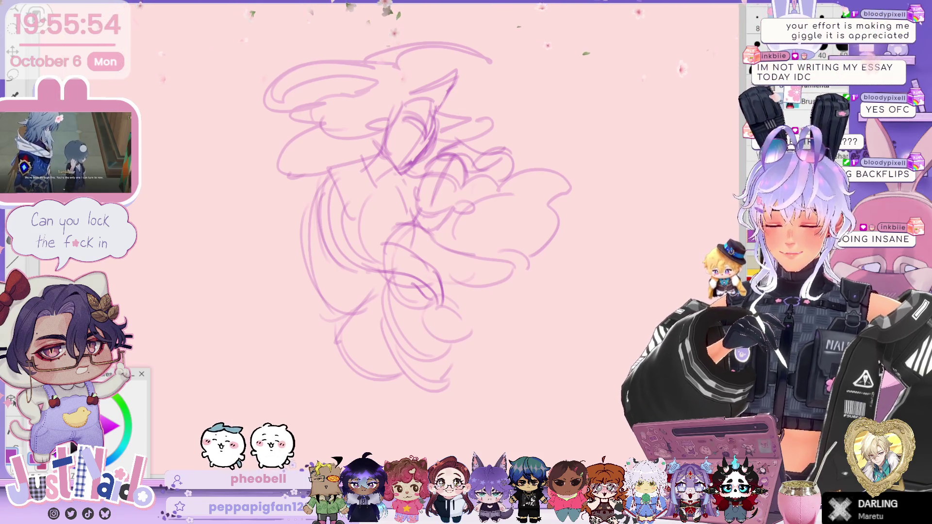
mouse_move(418, 161)
left_mouse_down()
mouse_move(462, 149)
mouse_move(465, 133)
mouse_move(496, 117)
mouse_move(507, 147)
left_mouse_up()
left_click_drag(348, 117, 394, 90)
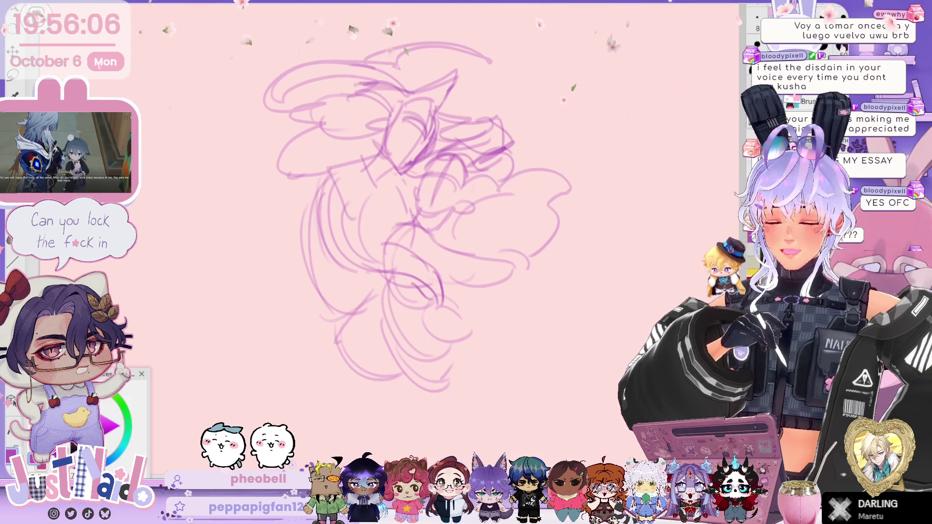
Step: Define the heads with darker curls, lines and outlines, then start a long lower-left curve
left_click_drag(339, 124, 371, 82)
left_click_drag(440, 112, 488, 105)
mouse_move(336, 121)
left_mouse_down()
mouse_move(357, 87)
mouse_move(330, 109)
left_mouse_up()
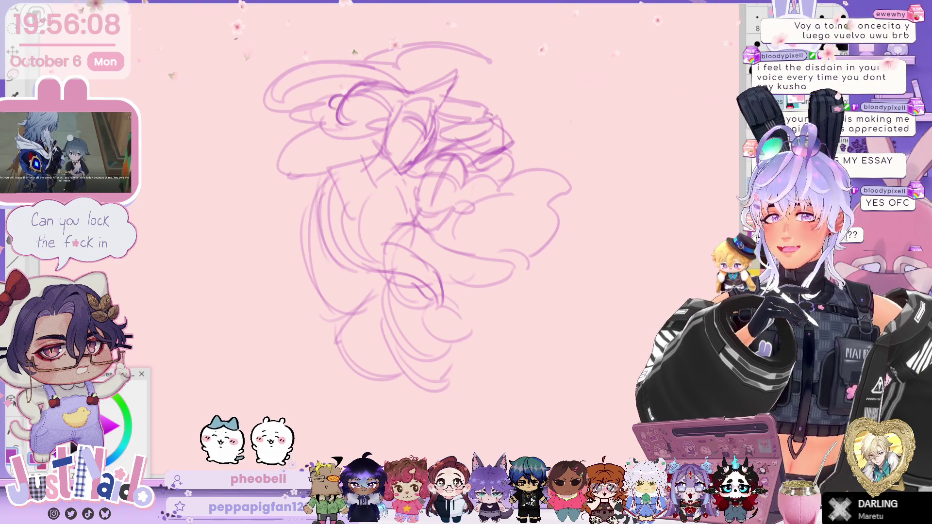
left_click_drag(473, 125, 510, 124)
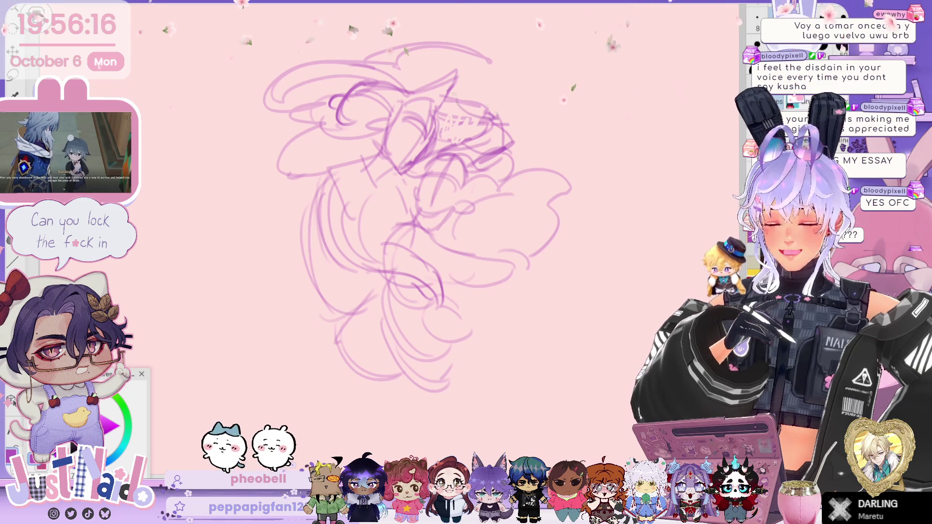
mouse_move(457, 97)
left_mouse_down()
mouse_move(519, 130)
mouse_move(432, 145)
left_mouse_up()
left_click_drag(475, 108, 440, 137)
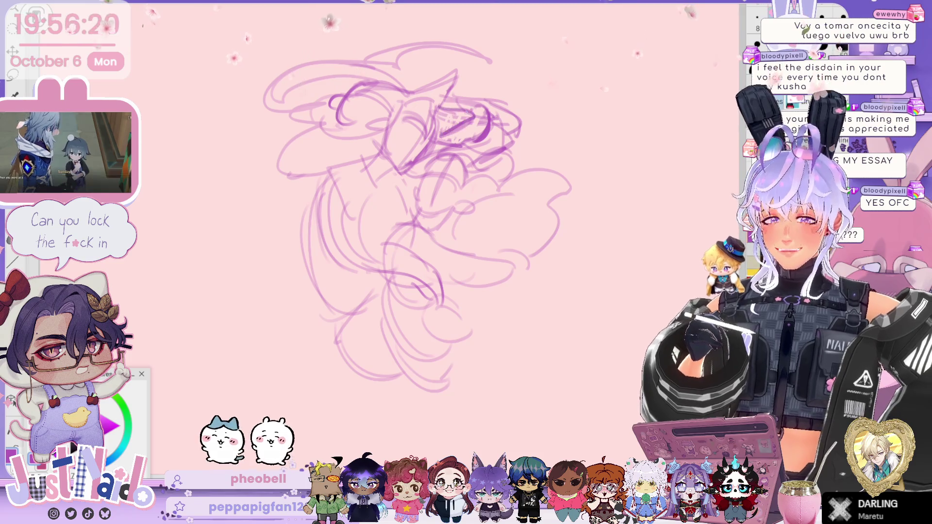
left_click_drag(416, 100, 451, 77)
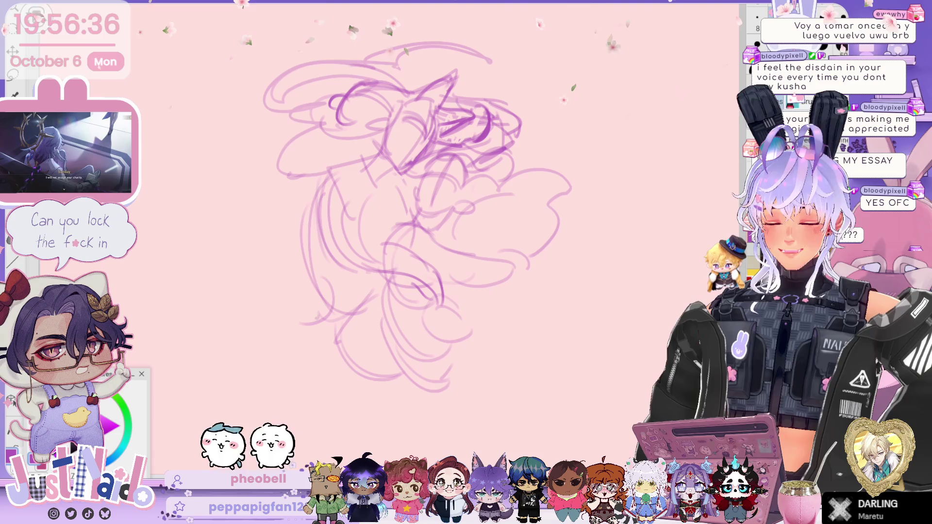
mouse_move(311, 321)
left_mouse_down()
mouse_move(223, 342)
mouse_move(226, 411)
left_mouse_up()
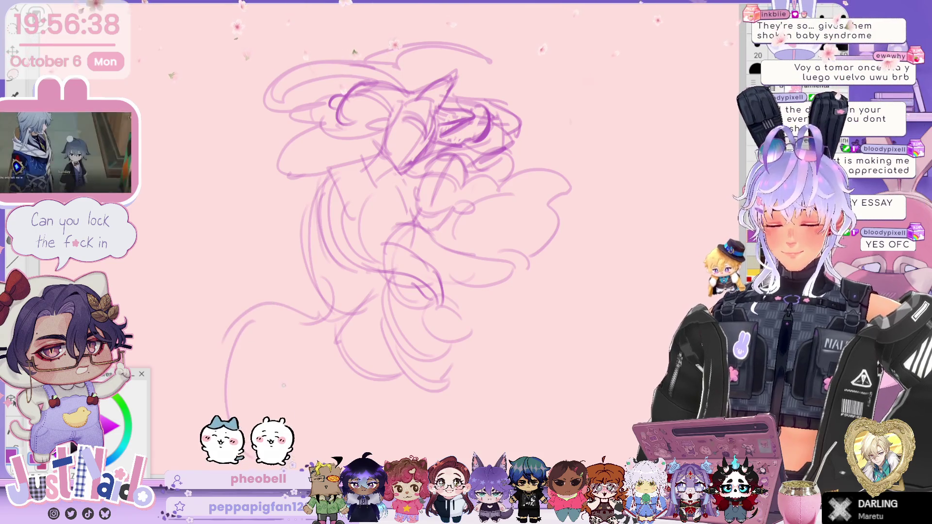
Step: Add flowing hair curves at the lower left and darker lower-body lines
left_click_drag(354, 418, 326, 448)
left_click_drag(280, 310, 248, 372)
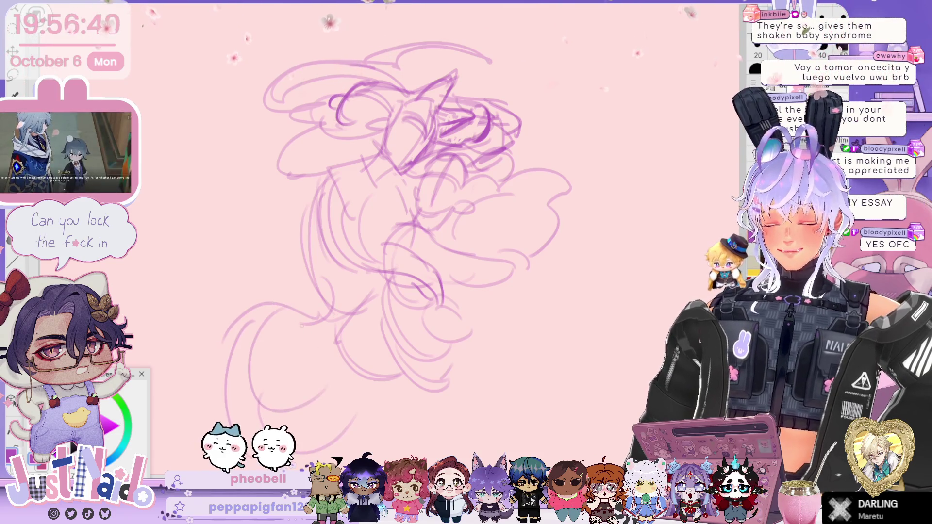
left_click_drag(457, 304, 478, 359)
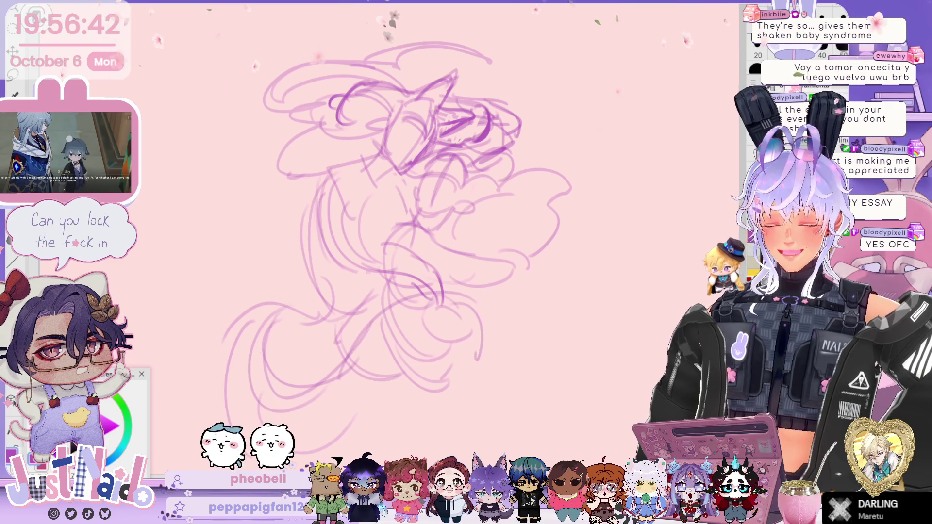
left_click_drag(296, 335, 348, 357)
left_click_drag(302, 311, 219, 372)
left_click_drag(436, 336, 399, 424)
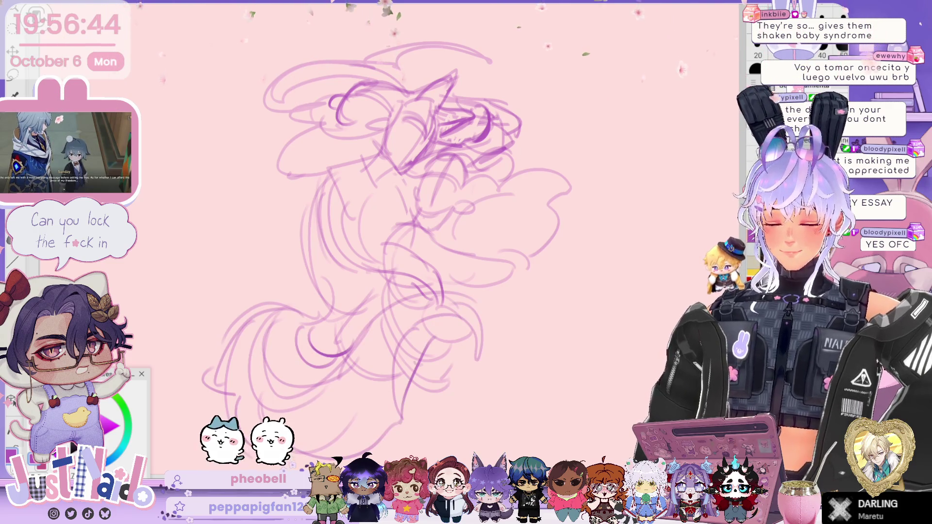
left_click_drag(458, 300, 481, 328)
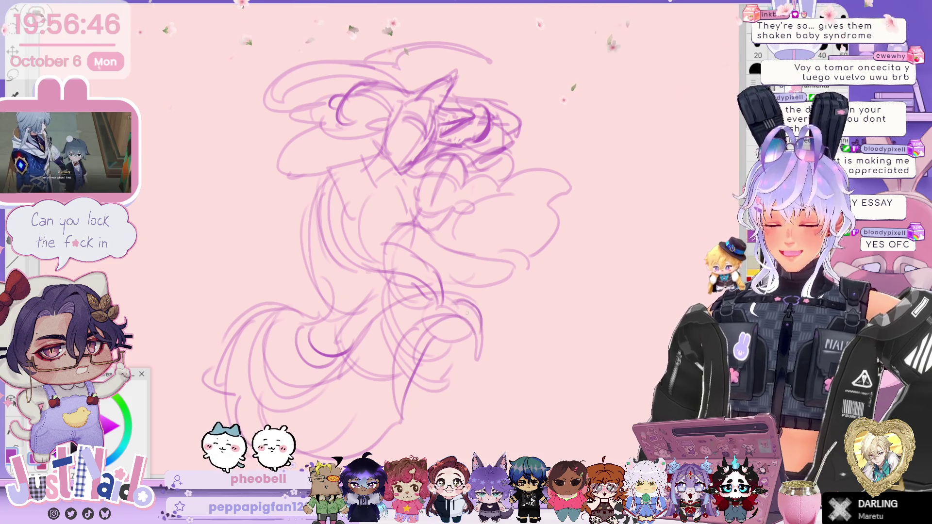
left_click_drag(326, 305, 321, 321)
Step: Darken the back contour, torso, embracing arms and face lines, and loop strands into the upper-left hair
left_click_drag(342, 179, 312, 300)
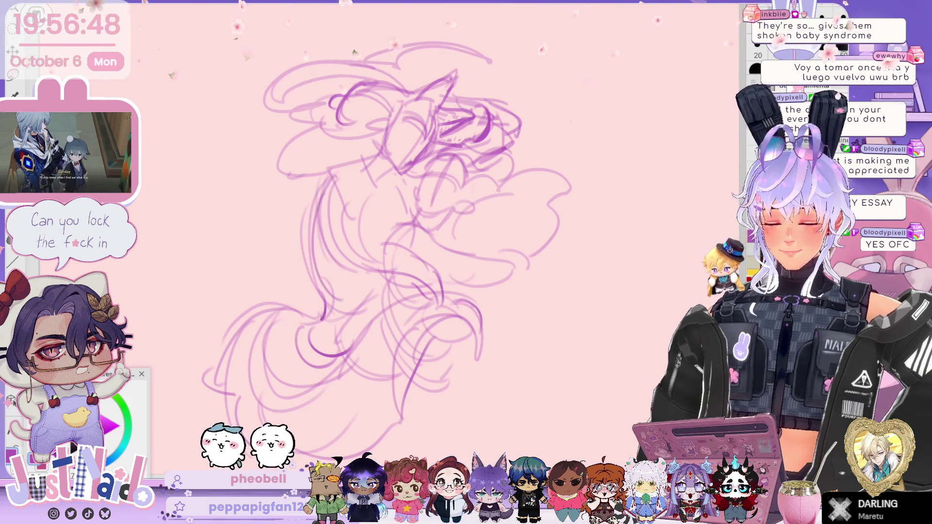
left_click_drag(312, 195, 371, 243)
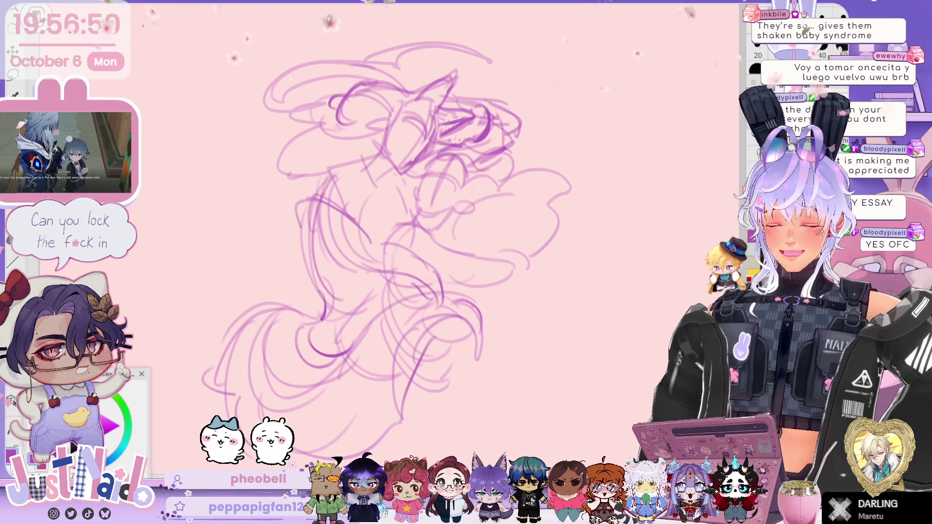
mouse_move(325, 278)
left_mouse_down()
mouse_move(369, 233)
mouse_move(426, 264)
left_mouse_up()
left_click_drag(383, 296, 420, 264)
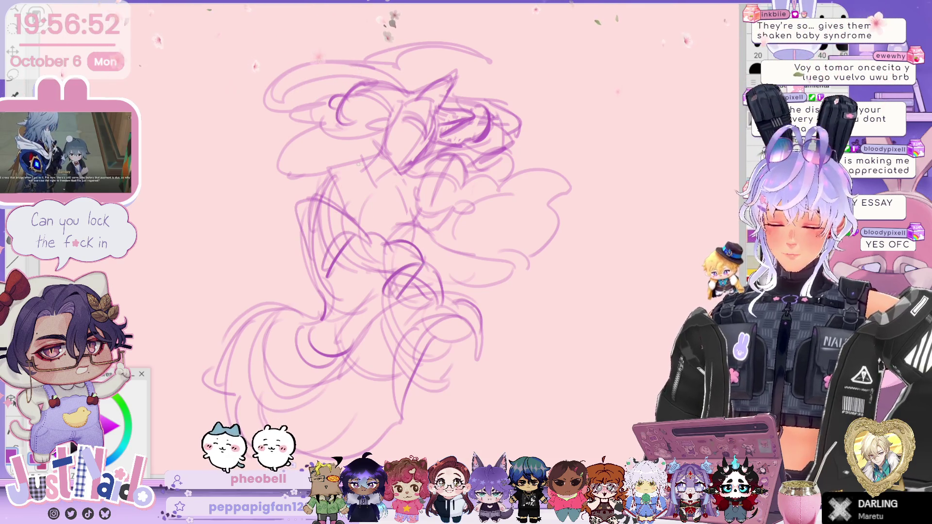
left_click_drag(345, 159, 396, 201)
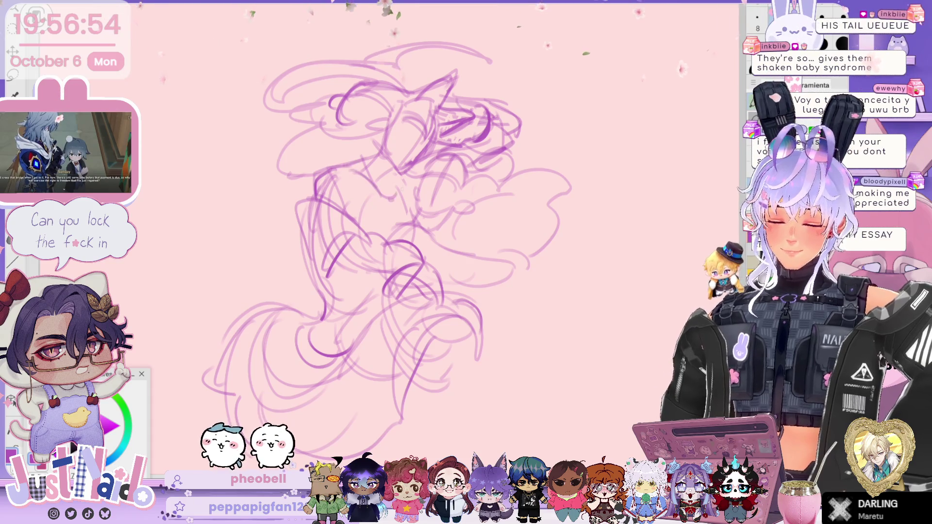
left_click_drag(391, 146, 435, 175)
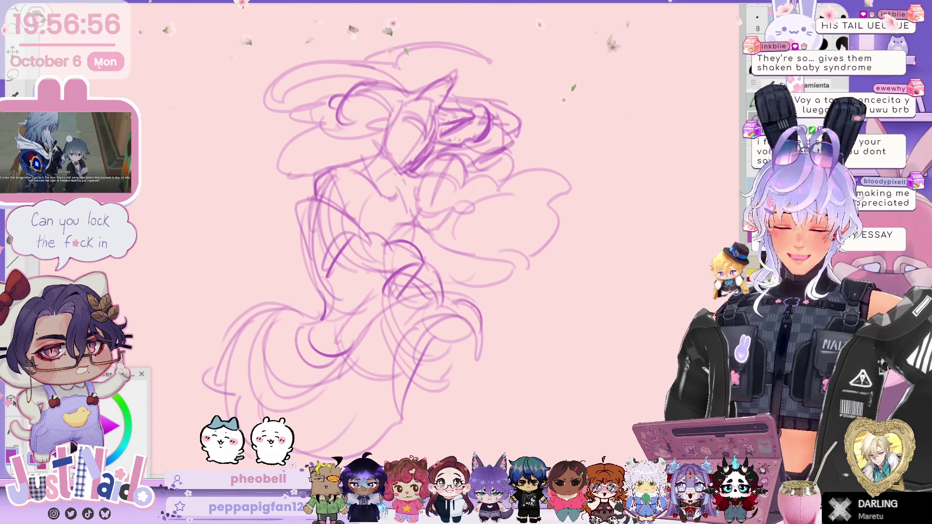
left_click_drag(368, 117, 391, 136)
mouse_move(294, 162)
left_mouse_down()
mouse_move(376, 136)
mouse_move(300, 147)
left_mouse_up()
left_click_drag(310, 115, 228, 156)
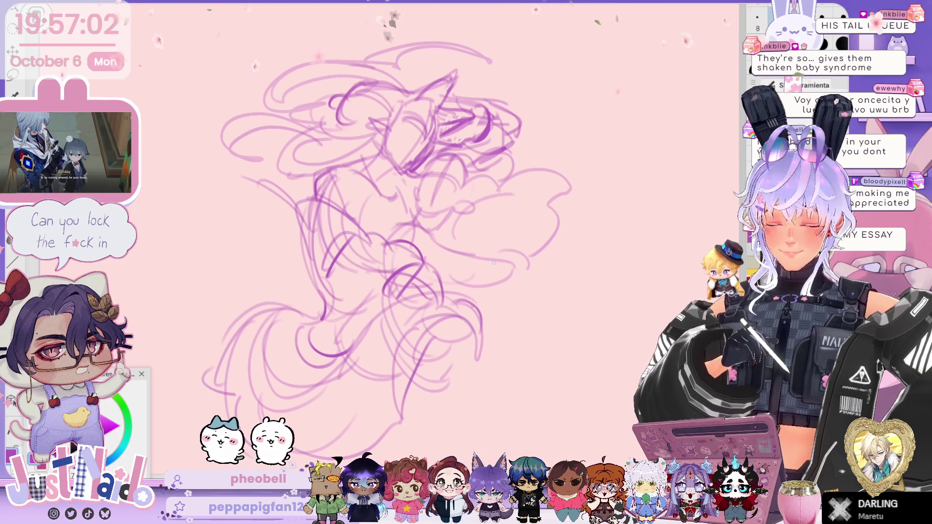
Step: Sketch looping shapes and lower-body lines at the figures' lower right
left_click_drag(403, 296, 397, 325)
mouse_move(438, 291)
left_mouse_down()
mouse_move(480, 388)
mouse_move(562, 357)
left_mouse_up()
mouse_move(515, 299)
left_mouse_down()
mouse_move(464, 429)
mouse_move(439, 446)
left_mouse_up()
scroll(389, 243, "down", 3)
left_click_drag(557, 296, 460, 434)
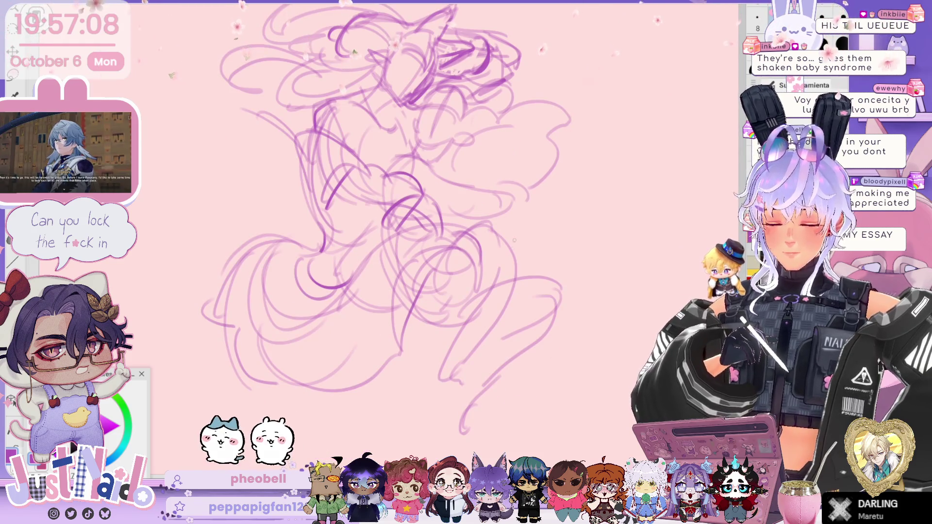
left_click_drag(428, 260, 374, 408)
left_click_drag(386, 321, 376, 376)
mouse_move(425, 318)
left_mouse_down()
mouse_move(466, 354)
mouse_move(454, 369)
left_mouse_up()
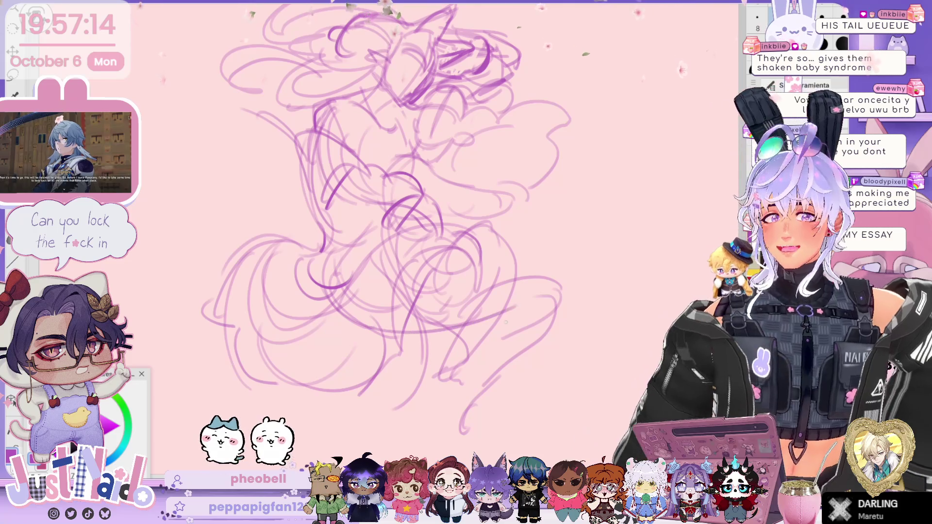
left_click_drag(495, 305, 501, 337)
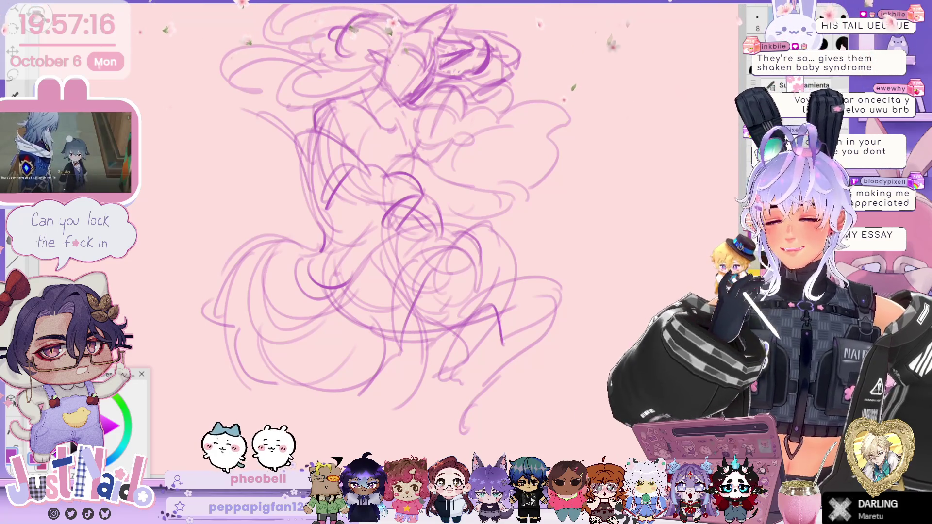
Step: Zoom and pan the view so the full two-figure sketch is centred on screen
scroll(384, 233, "up", 5)
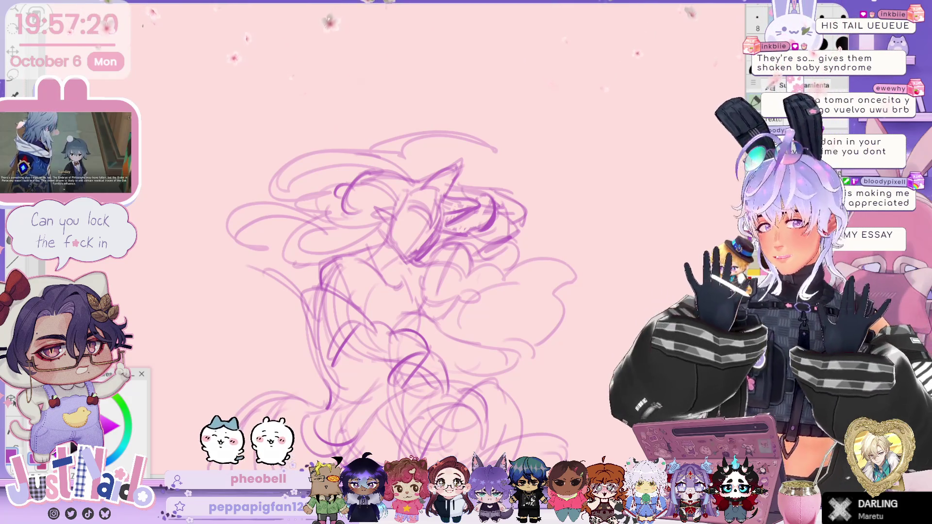
mouse_move(616, 315)
left_mouse_down()
mouse_move(634, 201)
mouse_move(634, 209)
left_mouse_up()
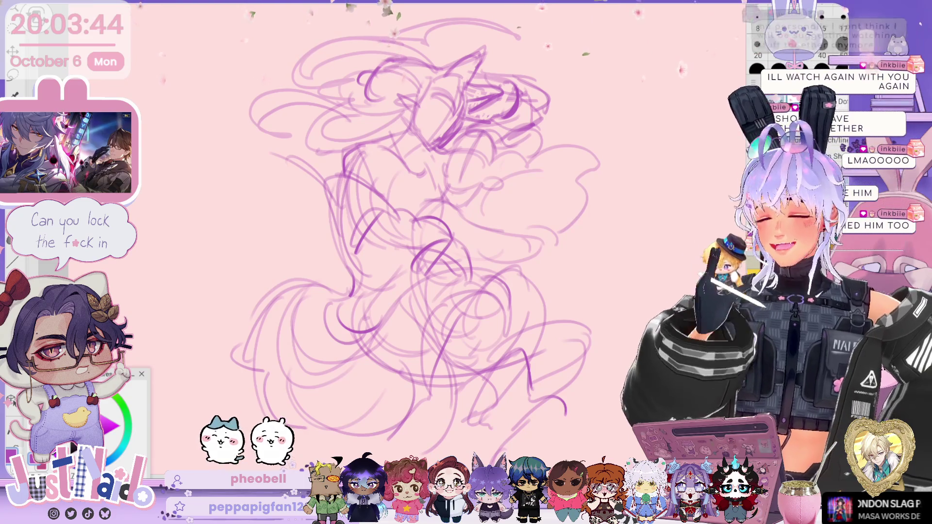
Step: Shift the view of the embracing-figures sketch slightly to the left
scroll(411, 243, "right", 1)
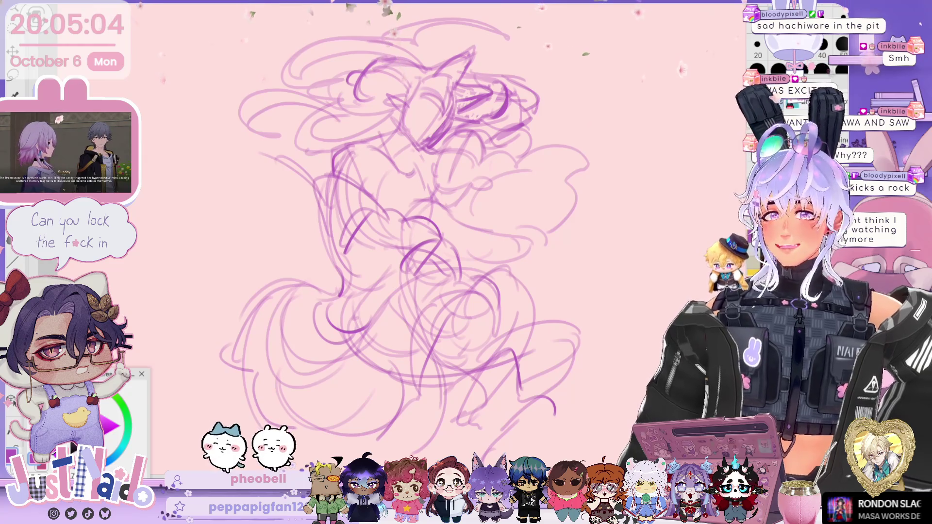
Step: Reposition the view down and back up while darkening the central heads with short pen strokes
scroll(396, 243, "down", 1)
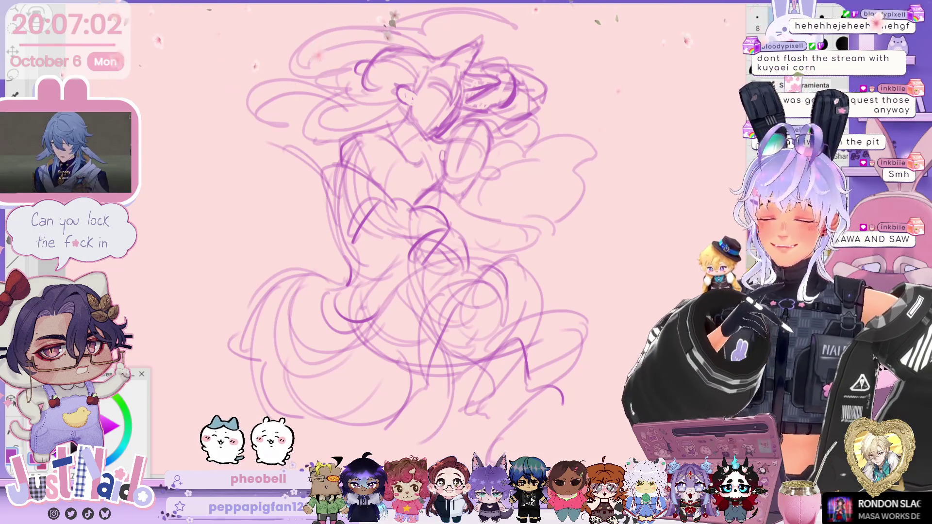
scroll(413, 234, "up", 3)
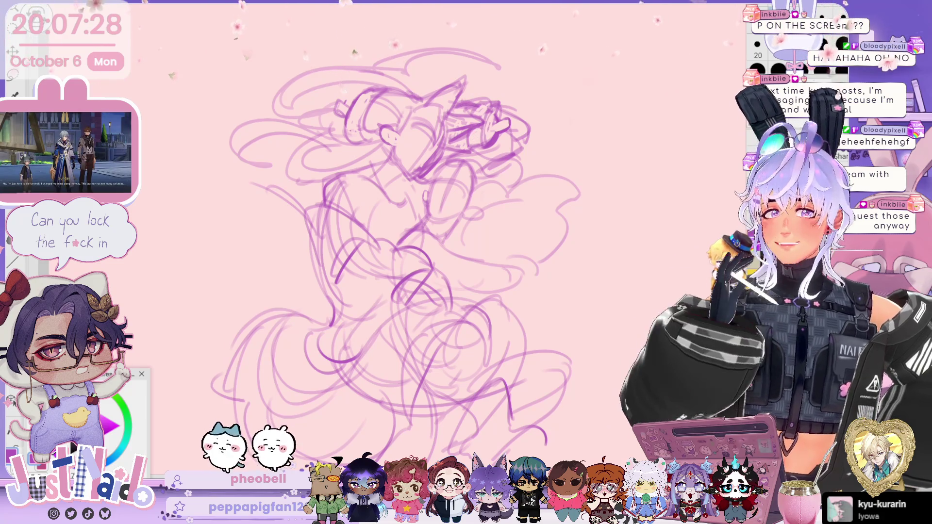
Step: Recentre the sketch and darken the figures' lower body, lap and legs with pen lines
mouse_move(403, 252)
left_mouse_down()
mouse_move(449, 251)
mouse_move(459, 241)
mouse_move(446, 249)
left_mouse_up()
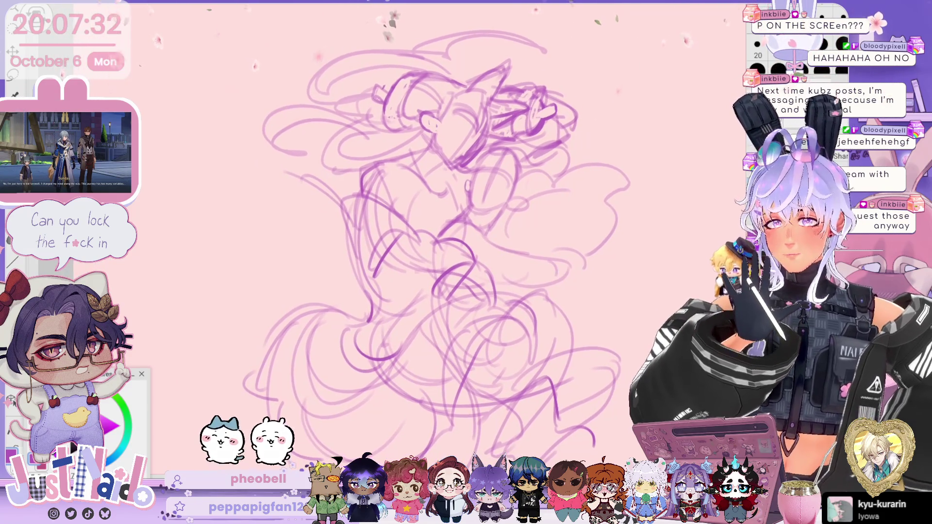
left_click_drag(595, 216, 578, 165)
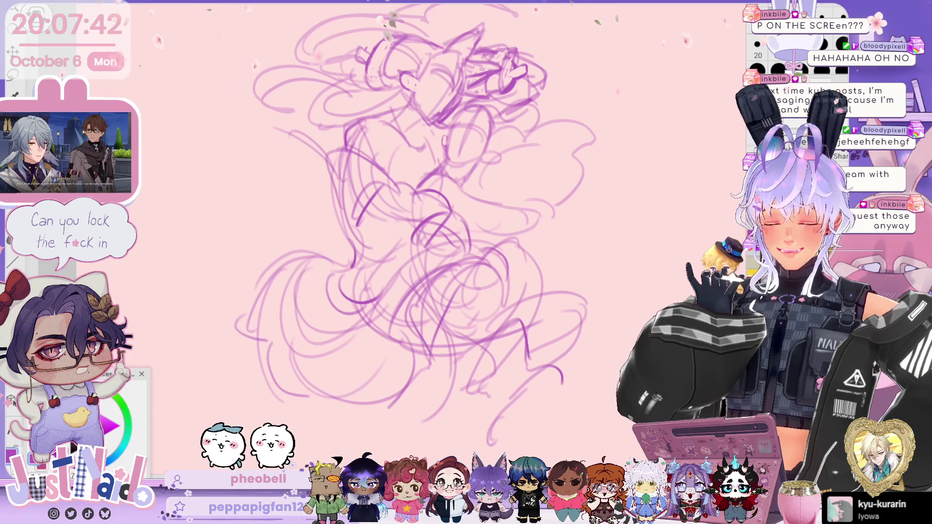
left_click_drag(436, 323, 419, 391)
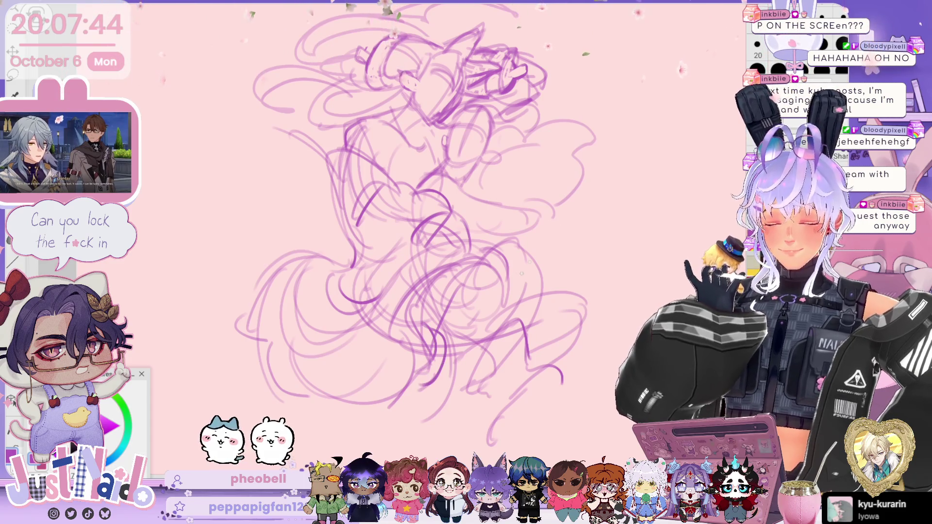
left_click_drag(523, 325, 454, 366)
mouse_move(517, 343)
left_mouse_down()
mouse_move(514, 393)
mouse_move(549, 421)
left_mouse_up()
mouse_move(496, 251)
left_mouse_down()
mouse_move(528, 243)
mouse_move(532, 318)
left_mouse_up()
mouse_move(516, 242)
left_mouse_down()
mouse_move(470, 277)
mouse_move(443, 332)
left_mouse_up()
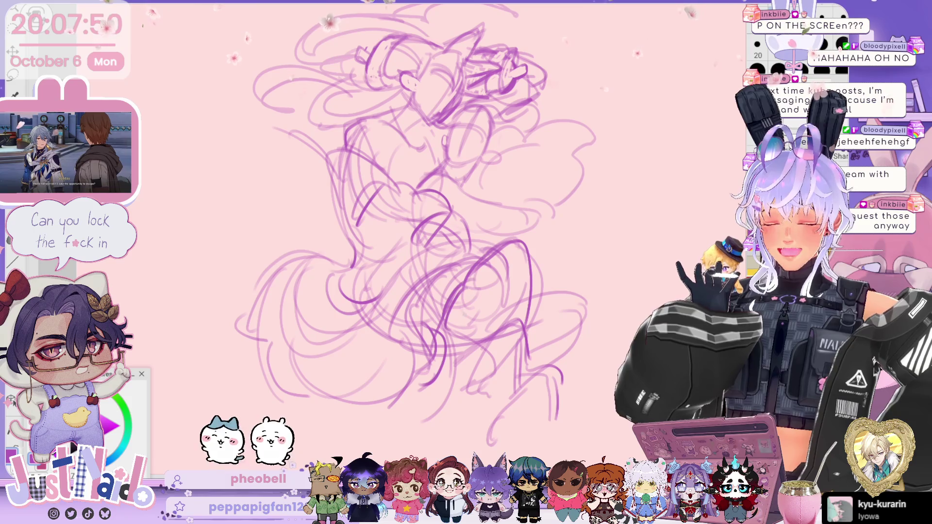
left_click_drag(491, 282, 459, 338)
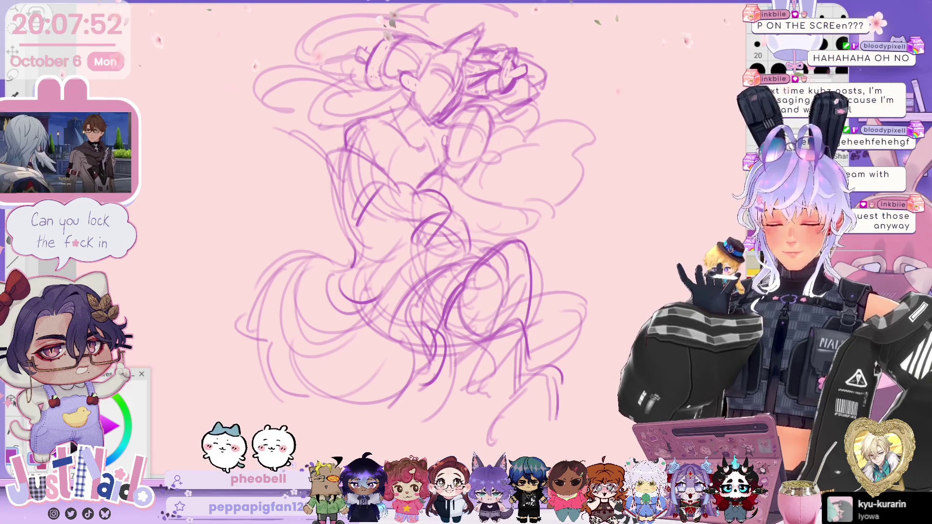
left_click_drag(503, 302, 444, 371)
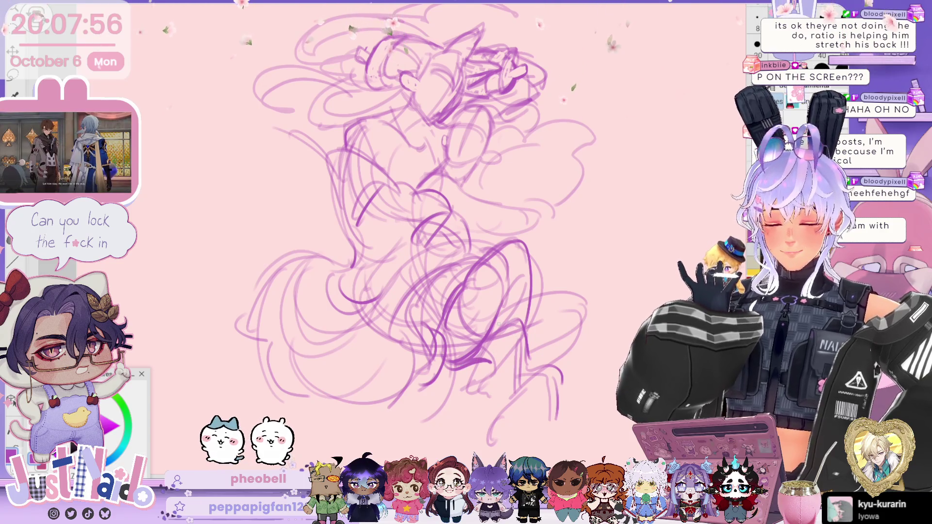
left_click_drag(497, 332, 463, 372)
left_click_drag(467, 371, 423, 384)
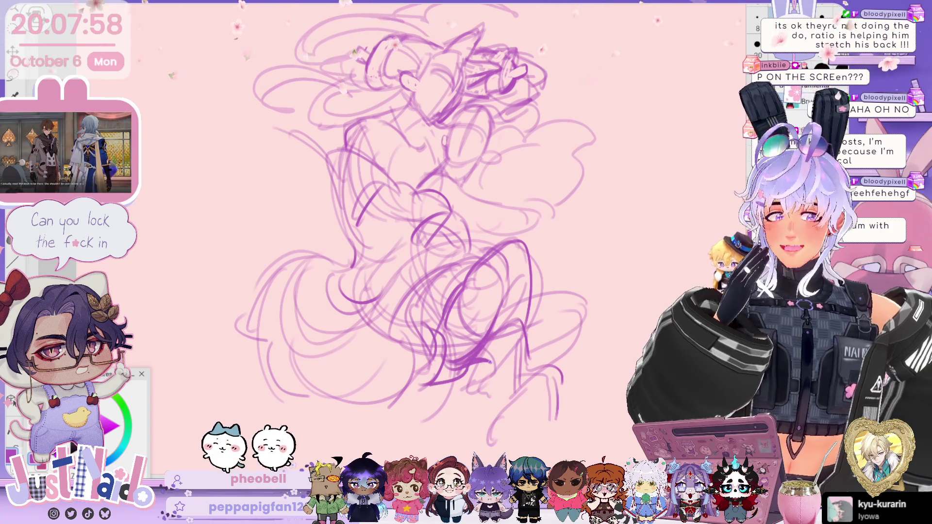
left_click_drag(513, 340, 479, 357)
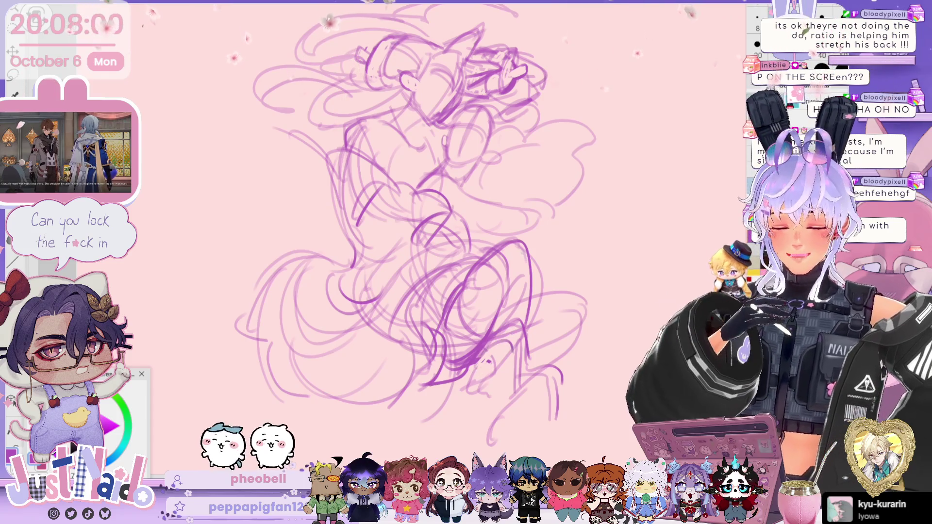
Step: Draw flowing hair curves on both sides, darken the right side, and refine the head
left_click_drag(630, 237, 637, 243)
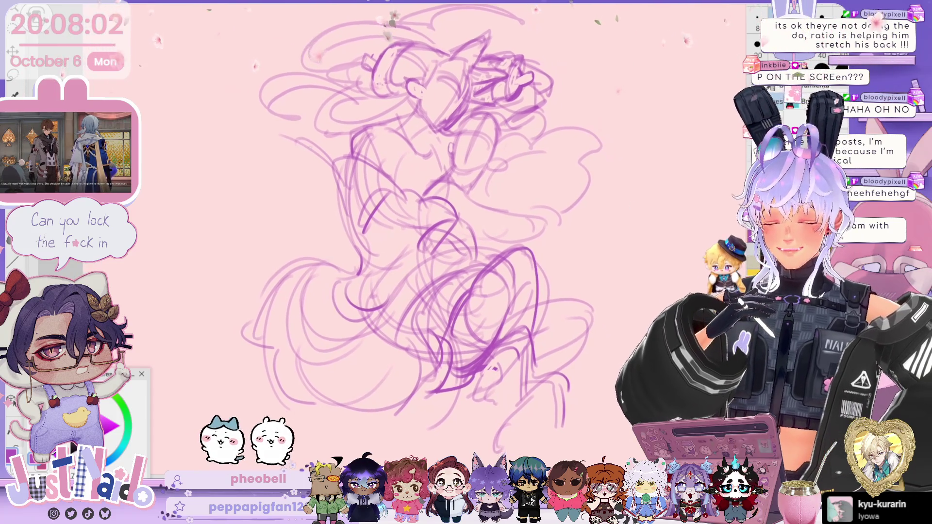
mouse_move(321, 171)
left_mouse_down()
mouse_move(239, 202)
mouse_move(334, 247)
mouse_move(263, 248)
left_mouse_up()
left_click_drag(663, 180, 576, 213)
left_click_drag(644, 194, 592, 214)
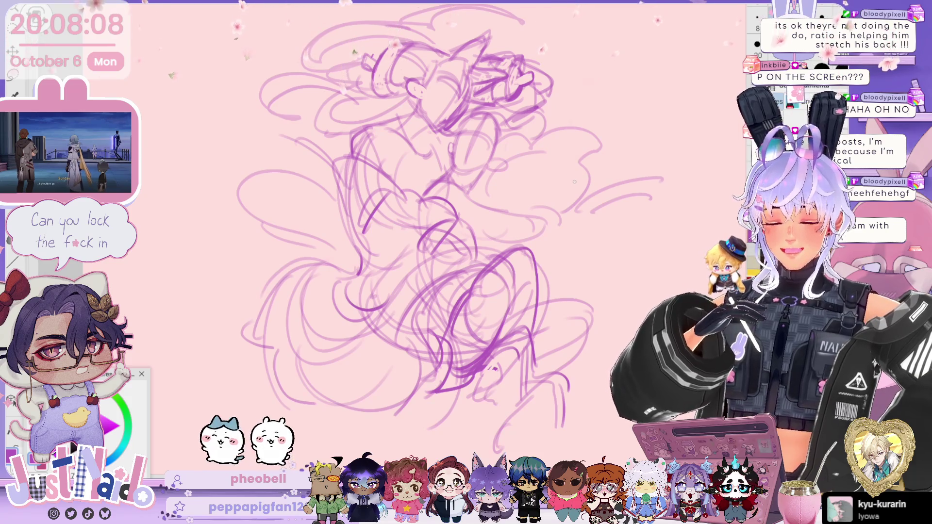
left_click_drag(578, 148, 541, 215)
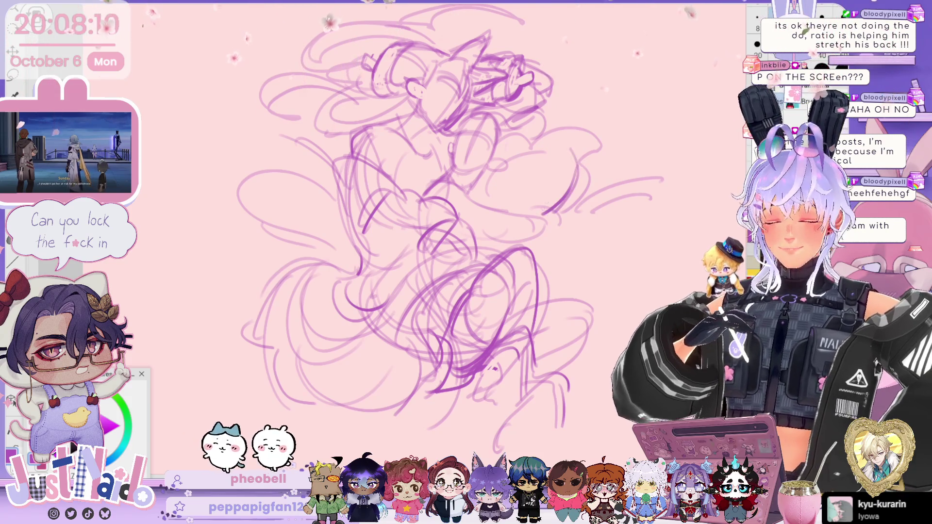
left_click_drag(581, 147, 571, 190)
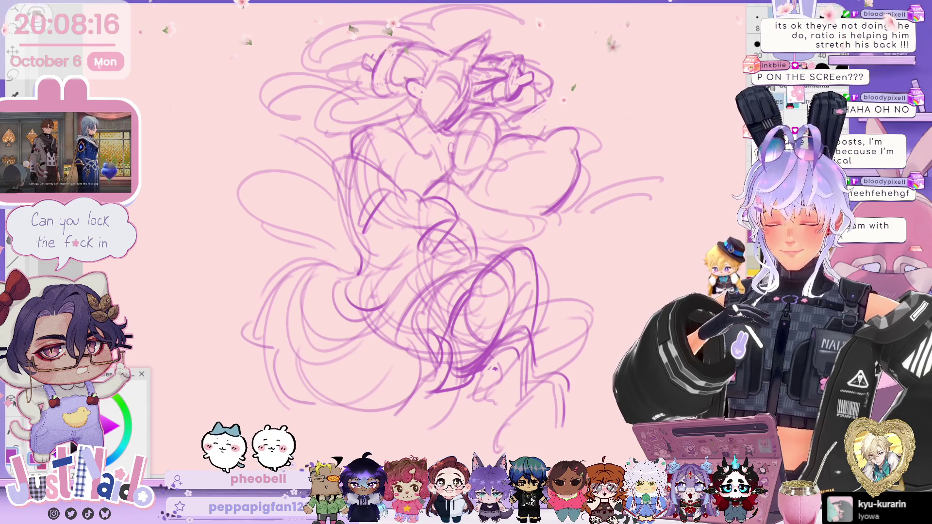
left_click_drag(544, 97, 503, 127)
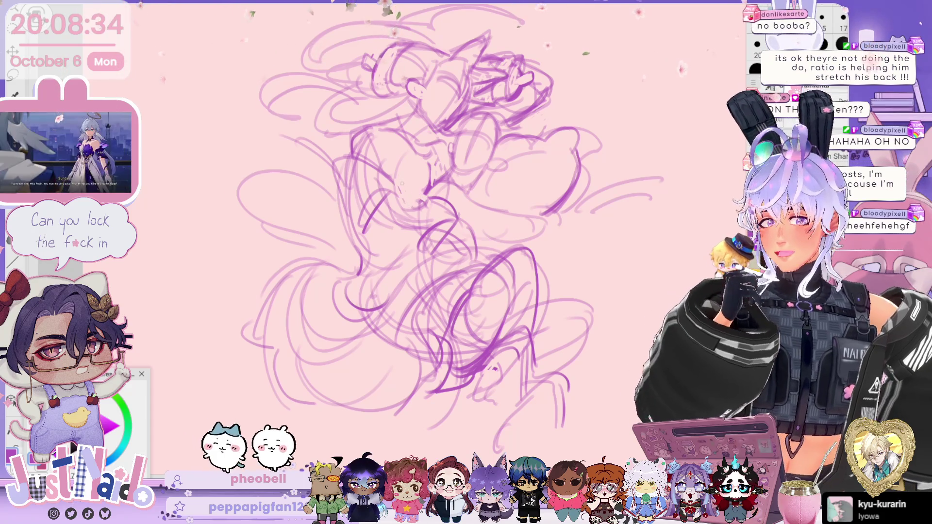
scroll(452, 218, "up", 1)
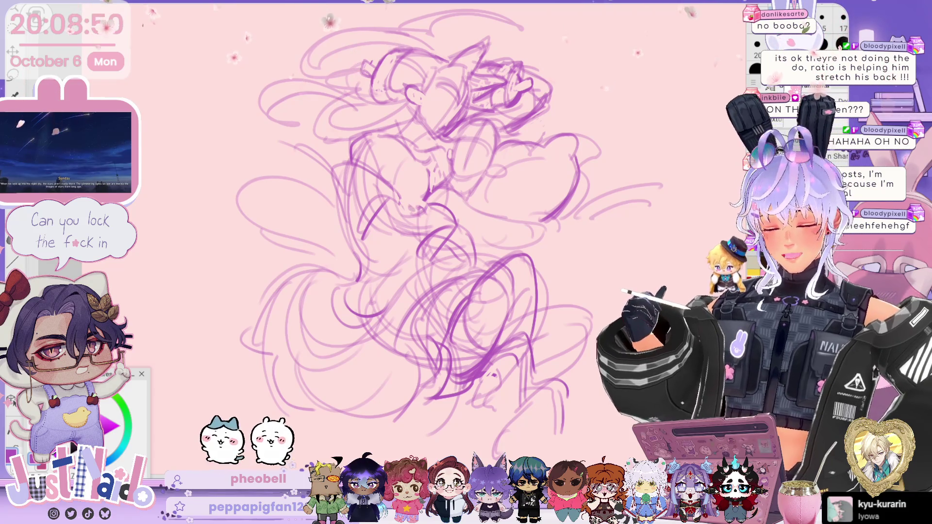
Step: Mirror the canvas to check proportions, flip it back, and darken the chest and embrace
key("h")
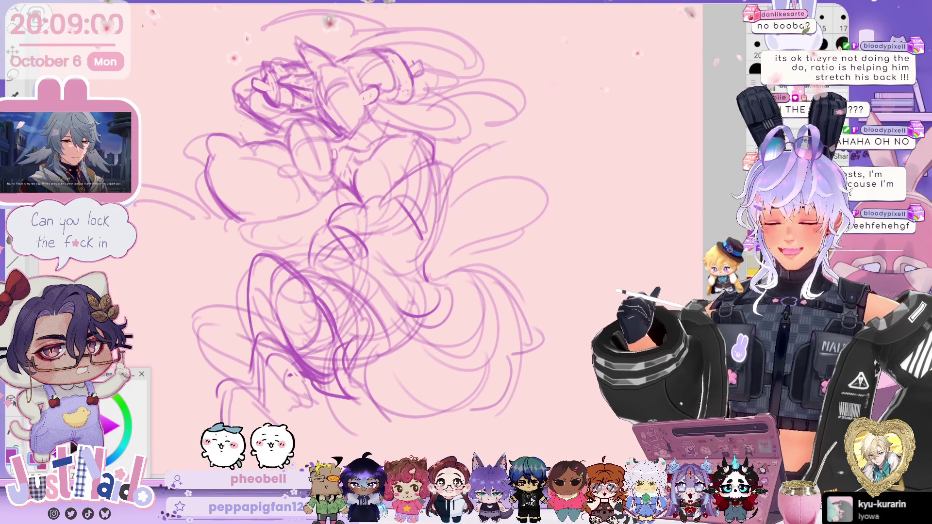
key("m")
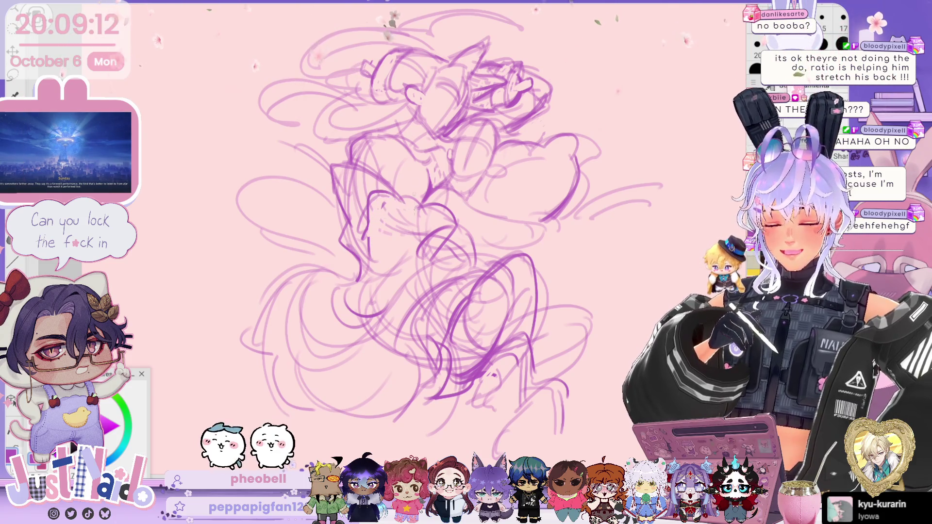
mouse_move(422, 240)
left_mouse_down()
mouse_move(455, 228)
mouse_move(441, 248)
mouse_move(484, 267)
left_mouse_up()
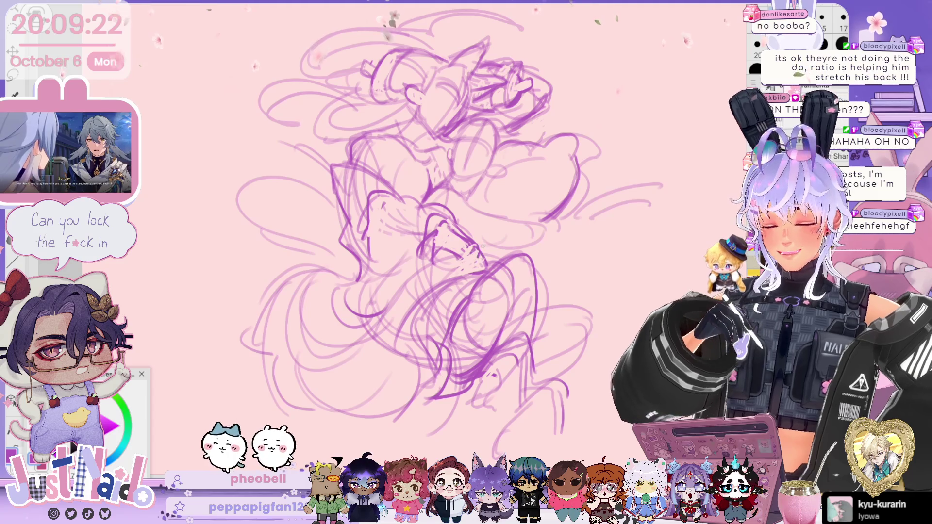
mouse_move(478, 250)
left_mouse_down()
mouse_move(487, 272)
mouse_move(437, 270)
mouse_move(404, 297)
left_mouse_up()
Step: Sketch darker lines for the embracing arms, the lower left and the bottom of the figures
left_click_drag(451, 258, 315, 350)
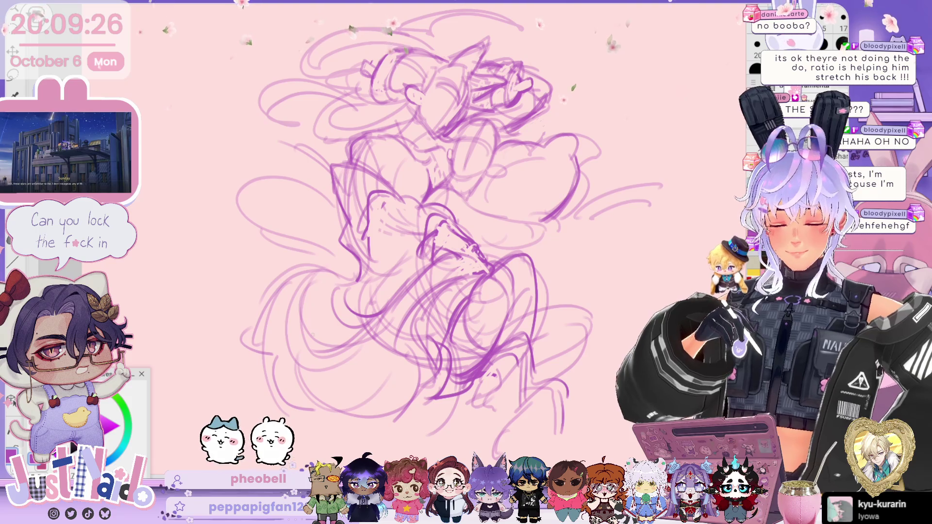
left_click_drag(313, 277, 294, 343)
mouse_move(342, 260)
left_mouse_down()
mouse_move(277, 293)
mouse_move(251, 328)
mouse_move(245, 372)
left_mouse_up()
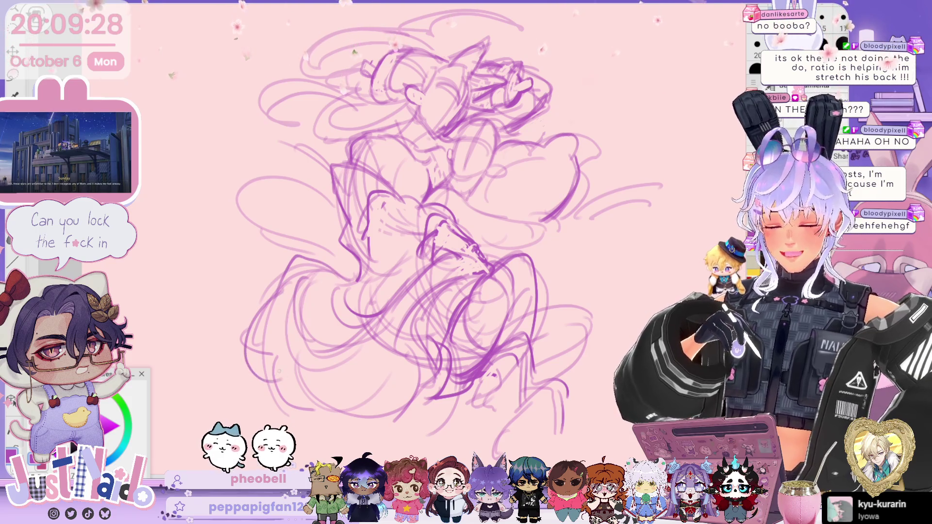
left_click_drag(271, 326, 251, 372)
left_click_drag(452, 398, 340, 418)
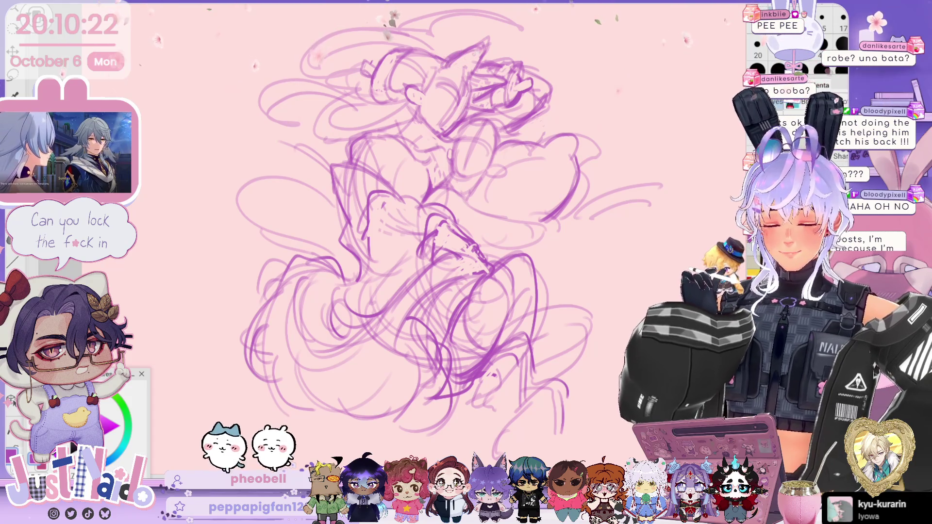
Step: Zoom in on the two figures, rotate the canvas, and pan to recentre them
scroll(467, 243, "up", 5)
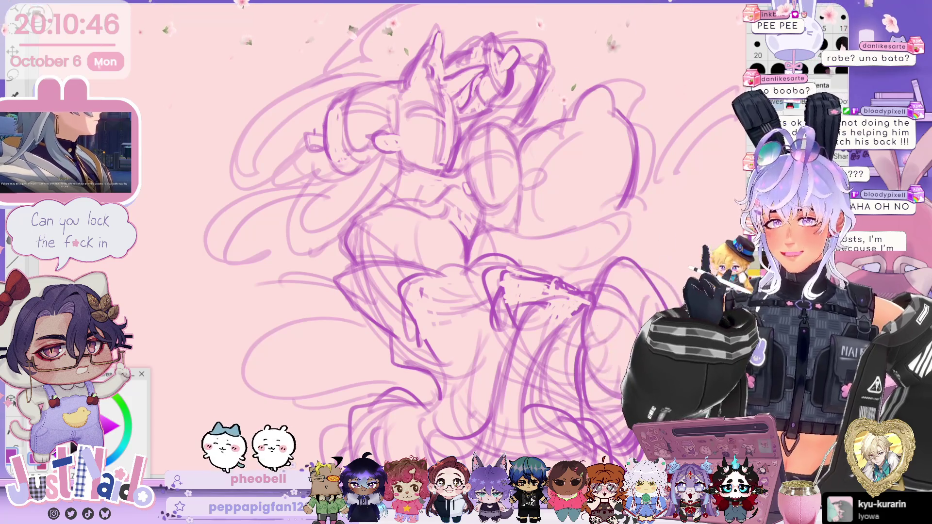
mouse_move(437, 243)
left_mouse_down()
mouse_move(398, 291)
mouse_move(428, 252)
mouse_move(408, 272)
left_mouse_up()
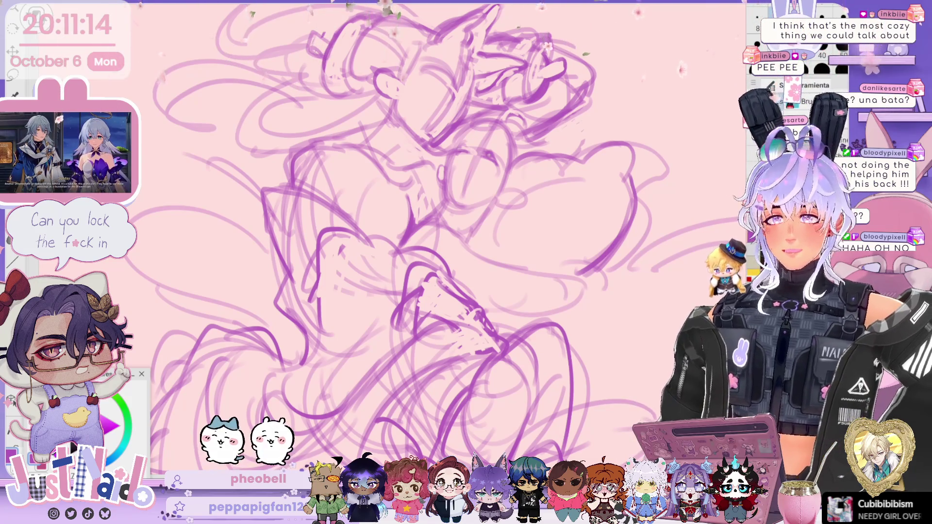
scroll(398, 238, "up", 2)
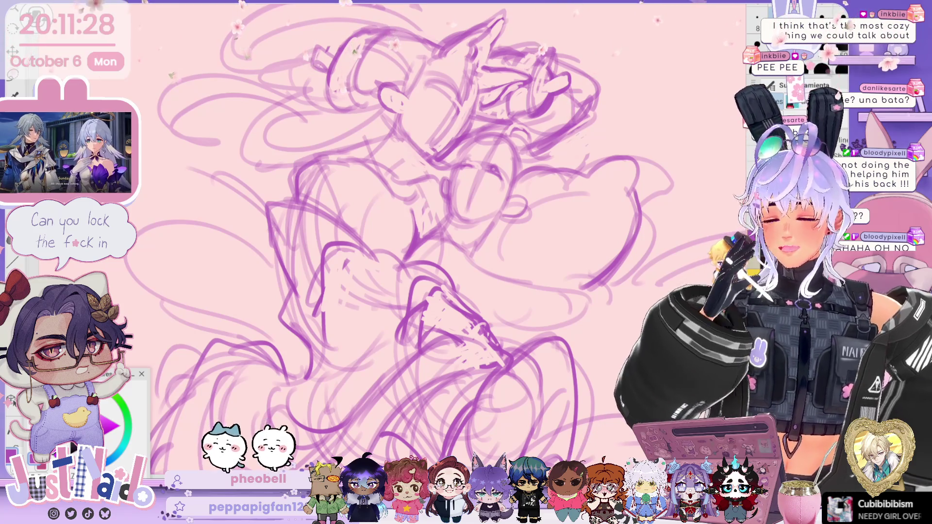
left_click_drag(423, 238, 451, 267)
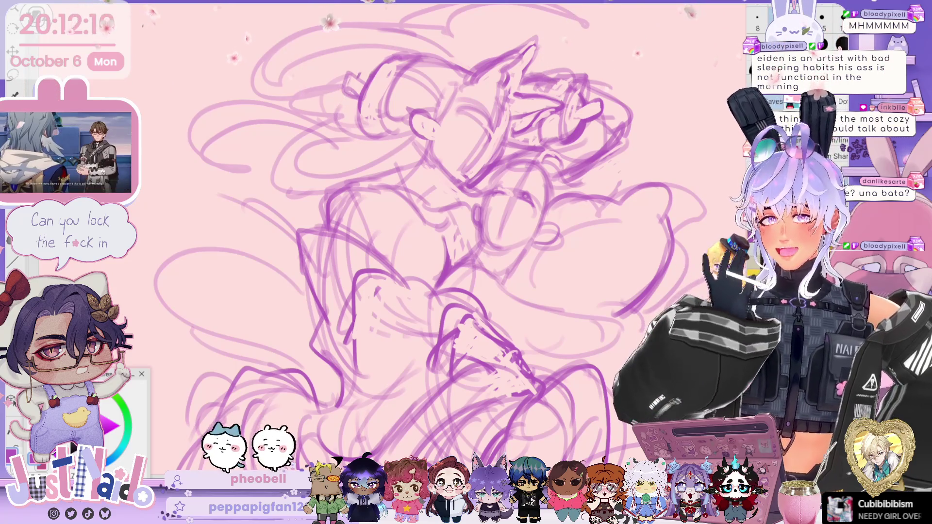
Step: Zoom out to see the whole drawing, then zoom back in close on the faces
key("ctrl+minus")
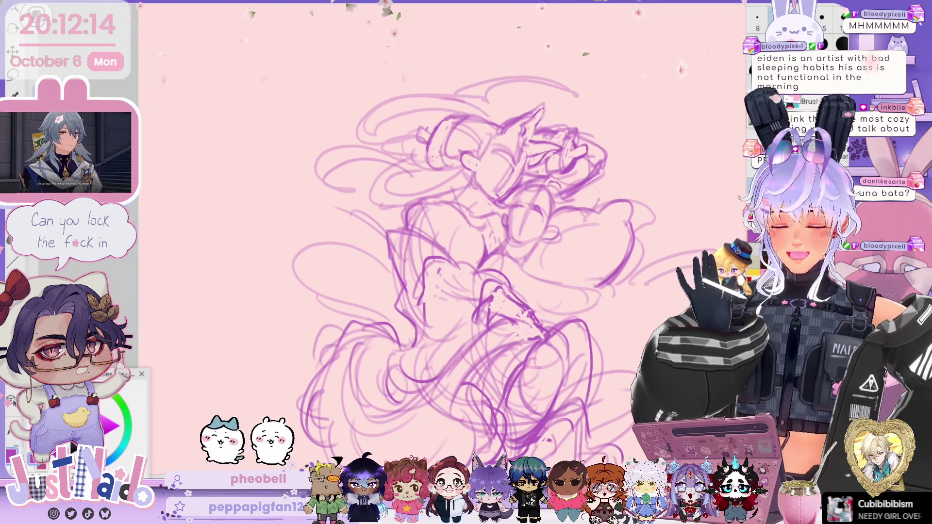
key("ctrl+plus")
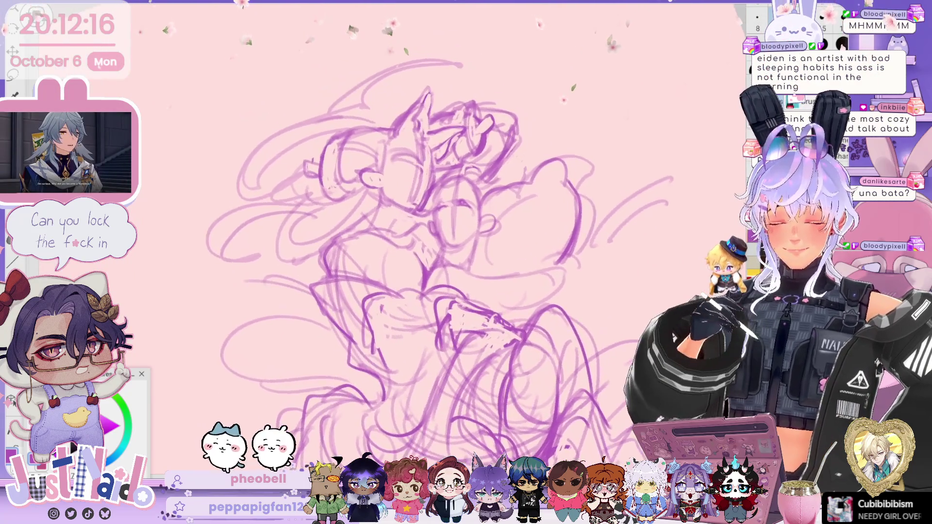
key("ctrl+plus")
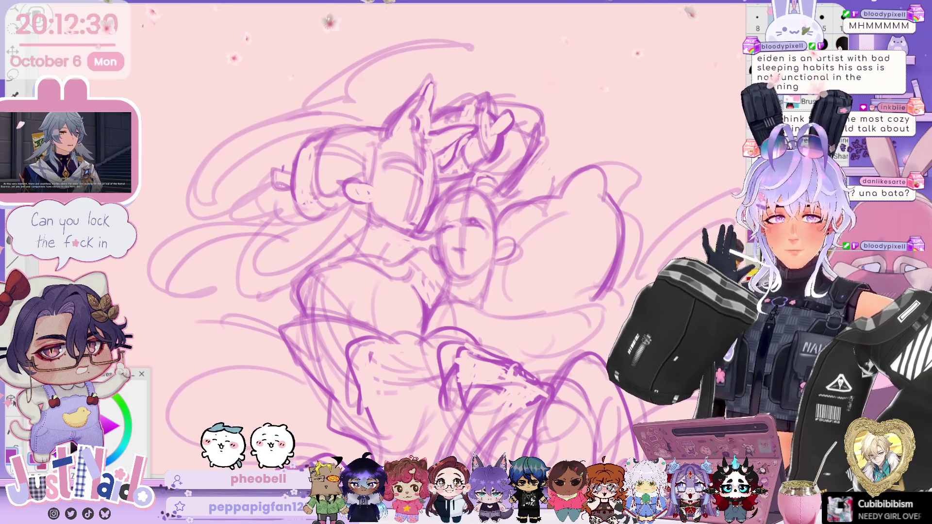
scroll(452, 243, "up", 2)
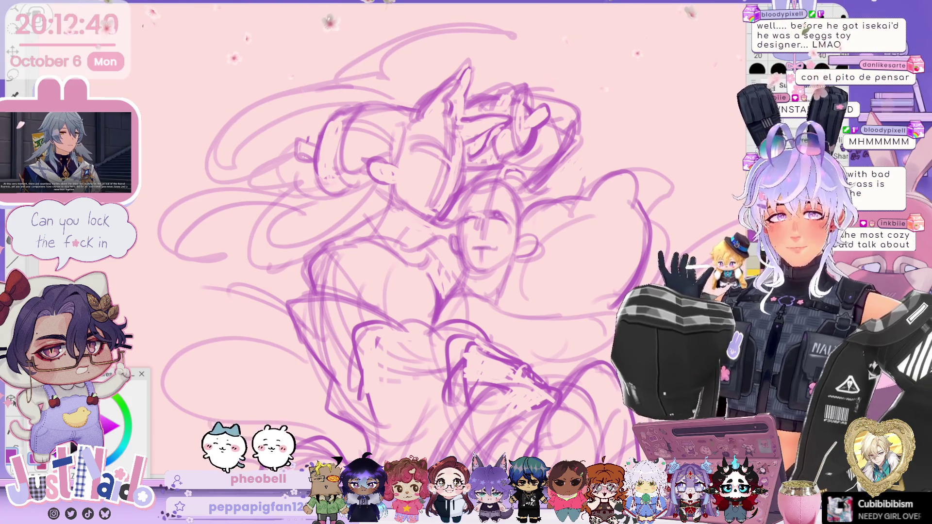
Step: Undo the three stray face strokes and redraw the left side of the second face
key("ctrl+z")
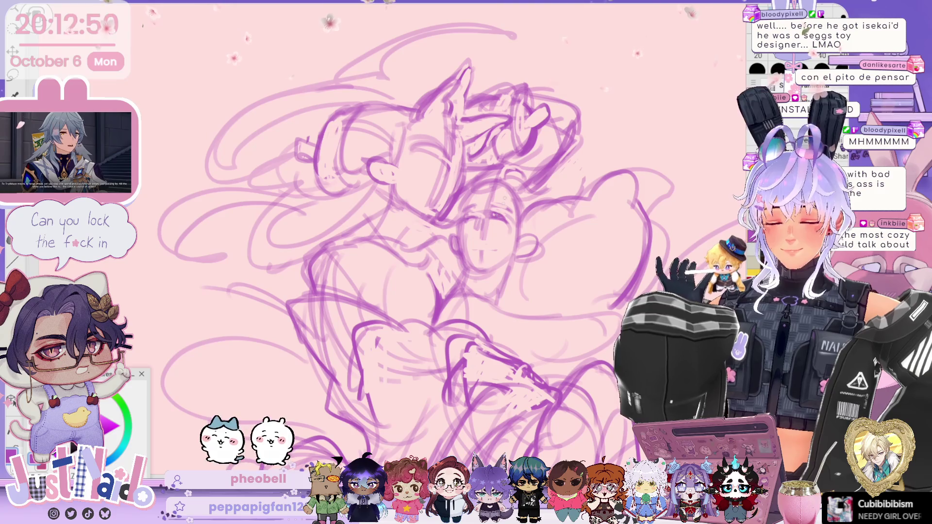
key("ctrl+z")
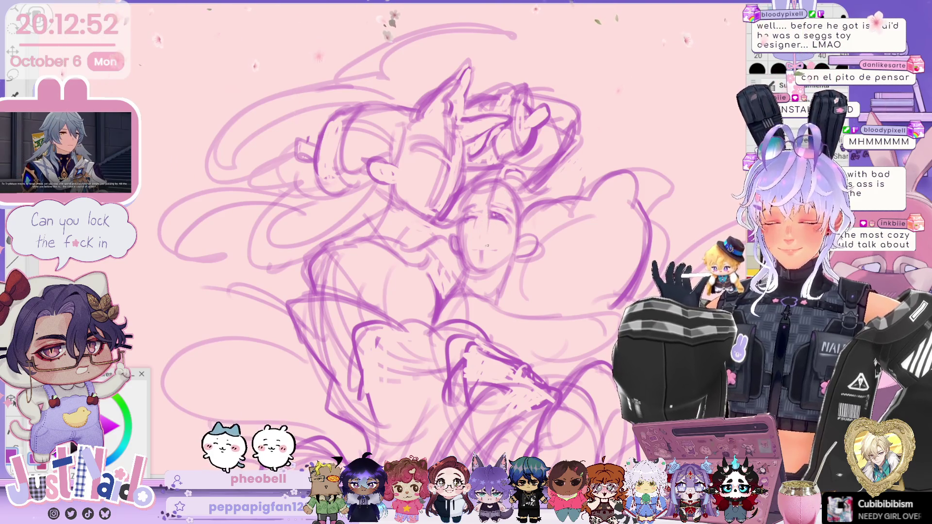
key("ctrl+z")
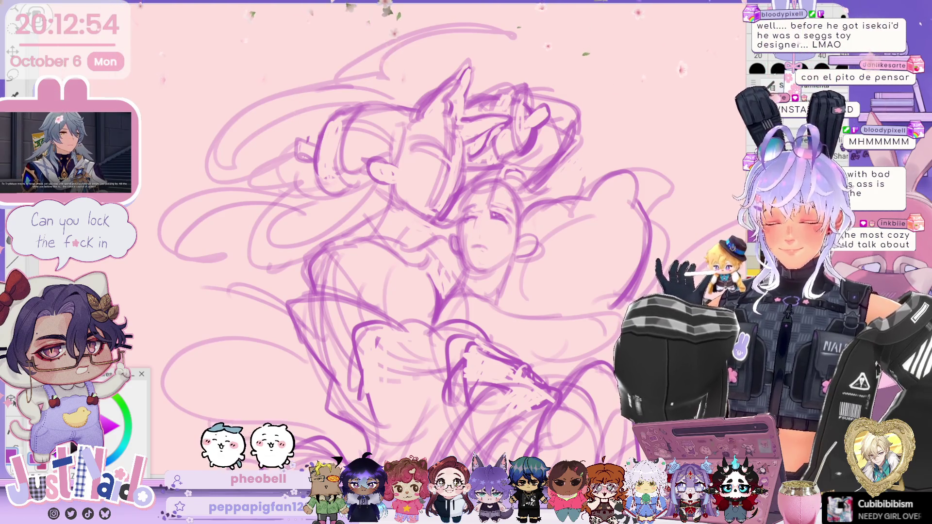
left_click_drag(461, 225, 473, 236)
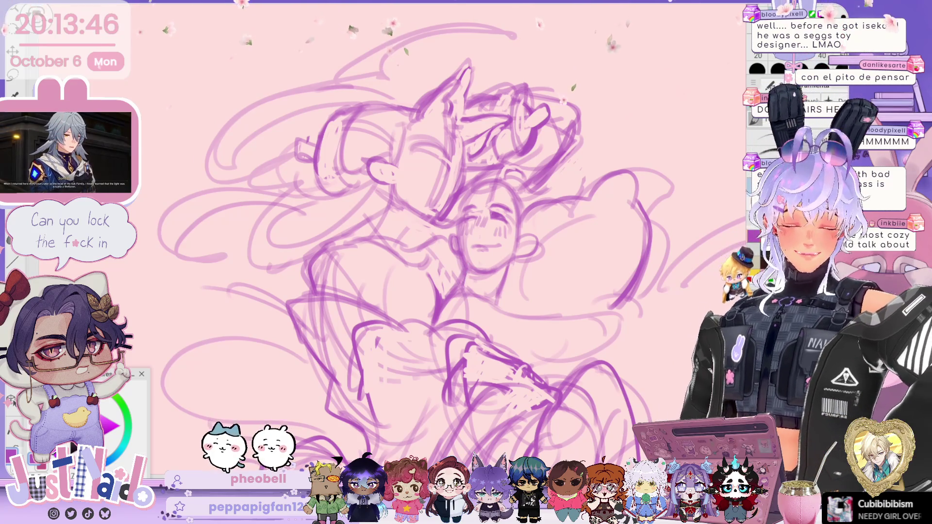
Step: Add a curly hair stroke beside the second face and rotate the canvas counter-clockwise
scroll(418, 252, "down", 3)
scroll(418, 243, "down", 3)
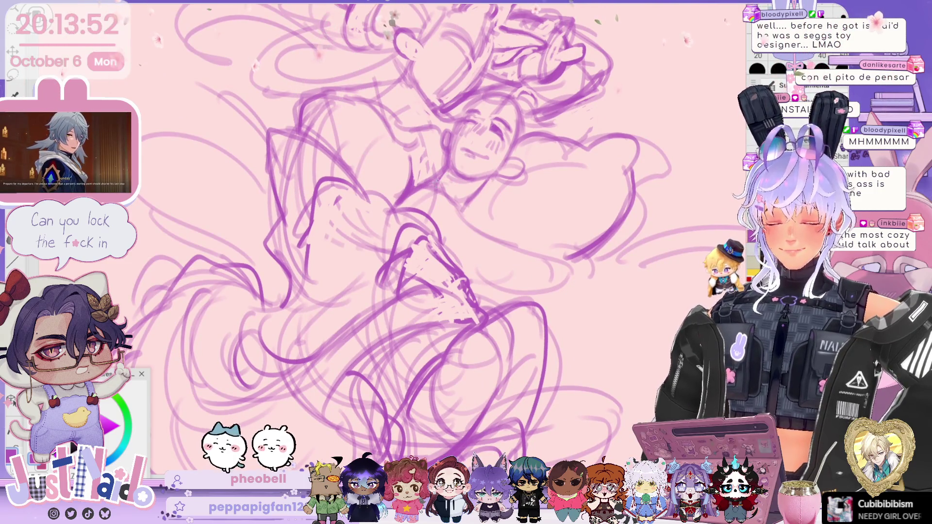
left_click_drag(511, 219, 527, 208)
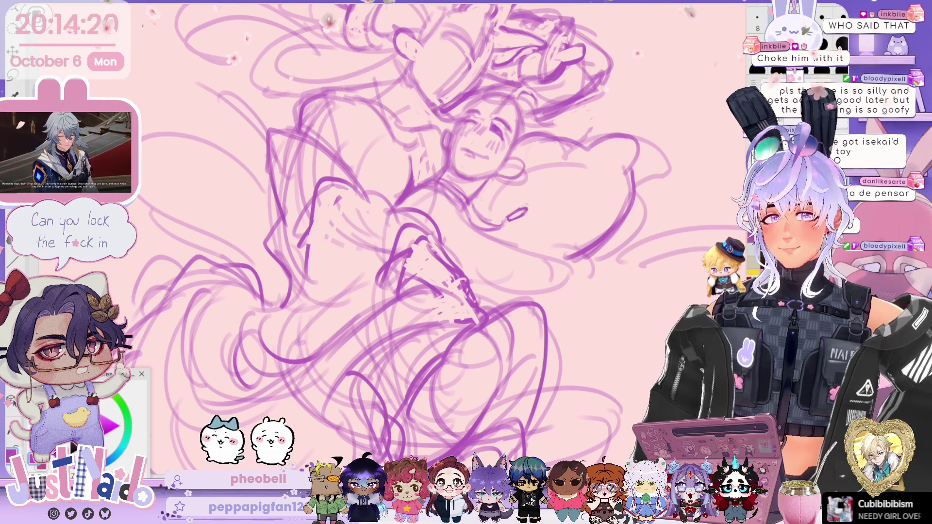
key("minus")
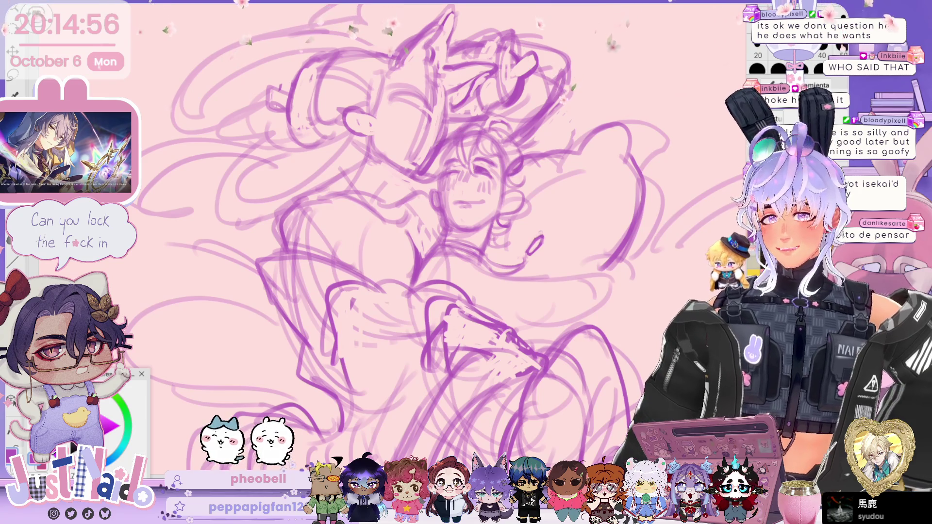
scroll(403, 238, "up", 2)
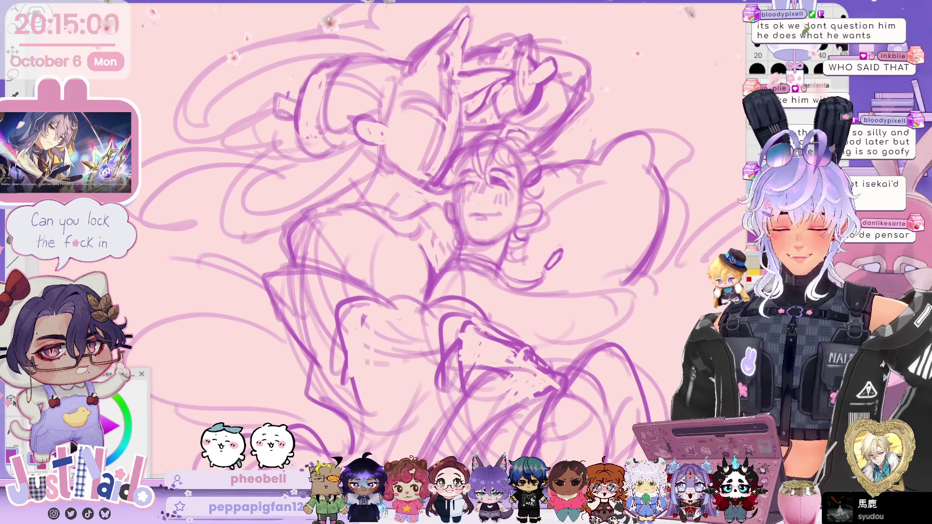
scroll(485, 218, "up", 2)
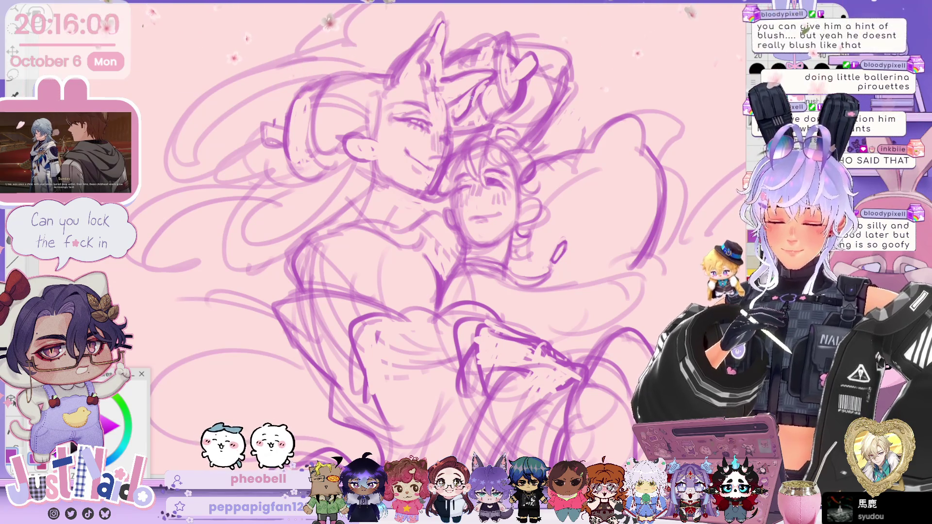
Step: Tilt the canvas slightly clockwise and shift the sketch a little right and down
key("asciicircum")
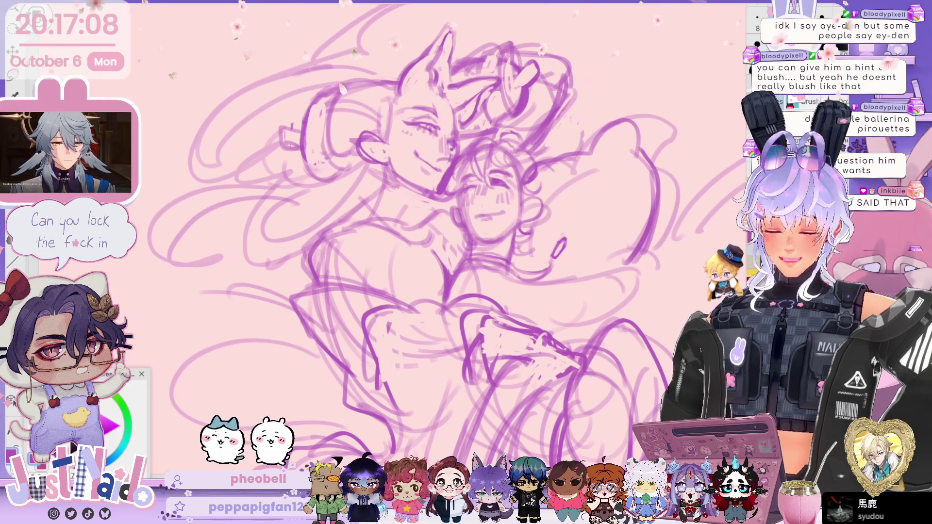
left_click_drag(422, 248, 434, 252)
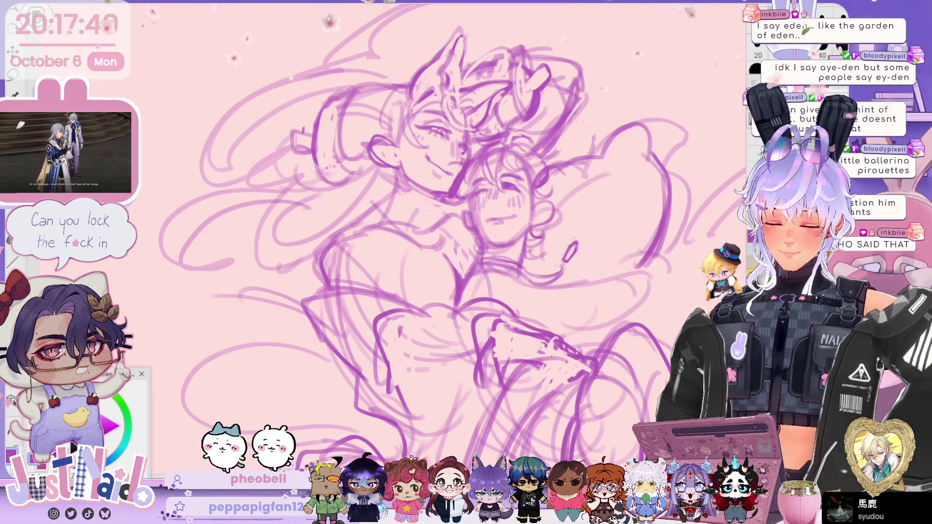
Step: Zoom out to view the whole embracing-pair sketch
scroll(449, 191, "down", 5)
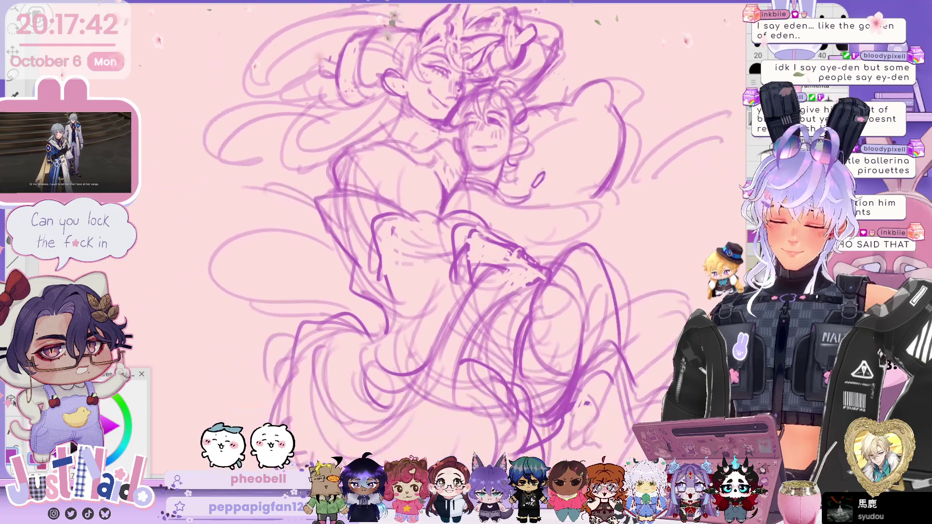
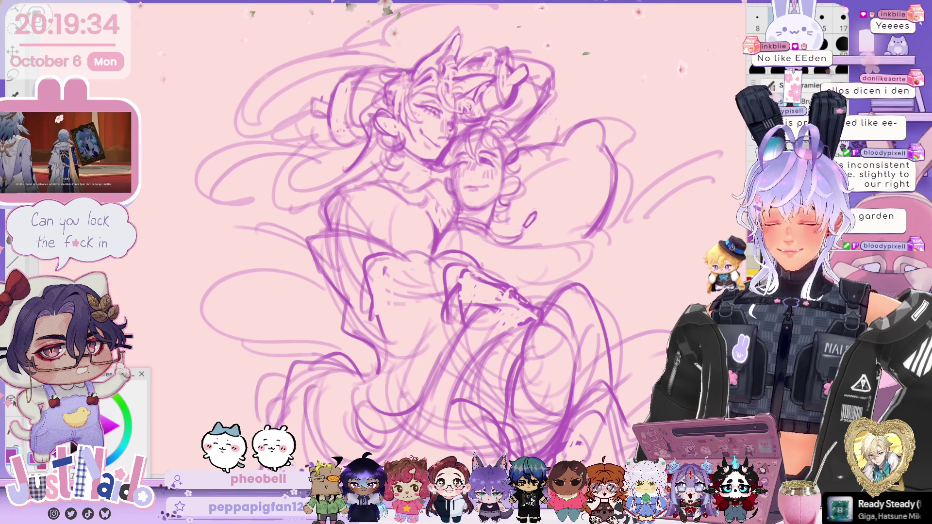
Step: Sketch several loose hair strokes sweeping above and left of the upper figure's head
key("ctrl+minus")
key("ctrl+plus")
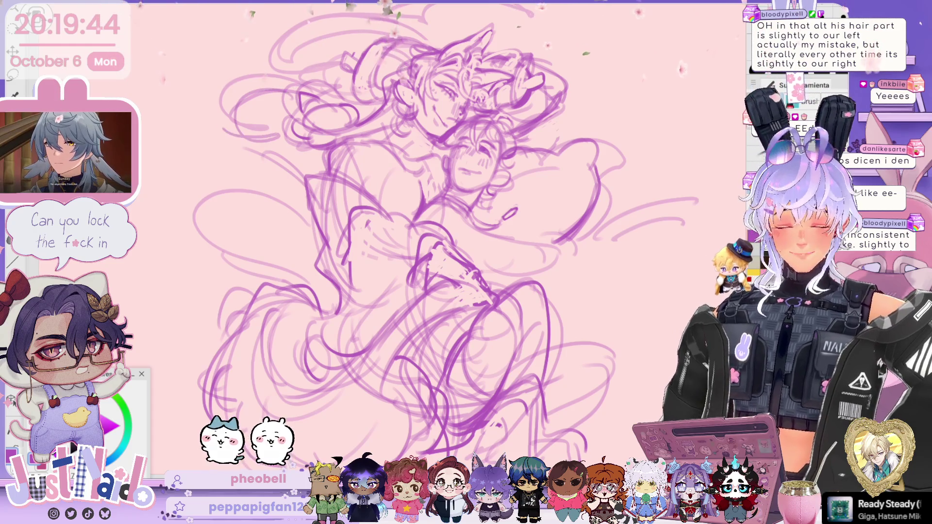
scroll(435, 237, "up", 3)
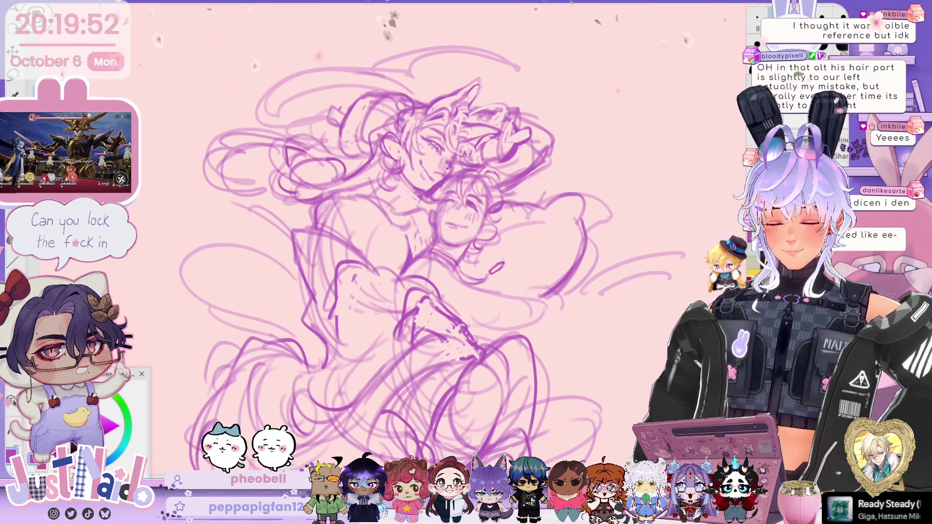
left_click_drag(346, 117, 384, 164)
left_click_drag(311, 146, 354, 141)
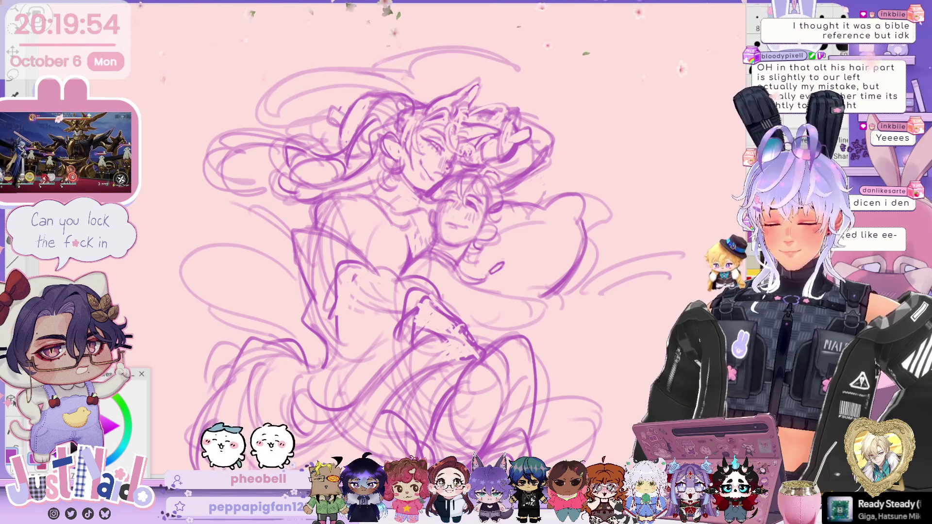
left_click_drag(274, 136, 301, 105)
mouse_move(264, 92)
left_mouse_down()
mouse_move(349, 68)
mouse_move(275, 111)
left_mouse_up()
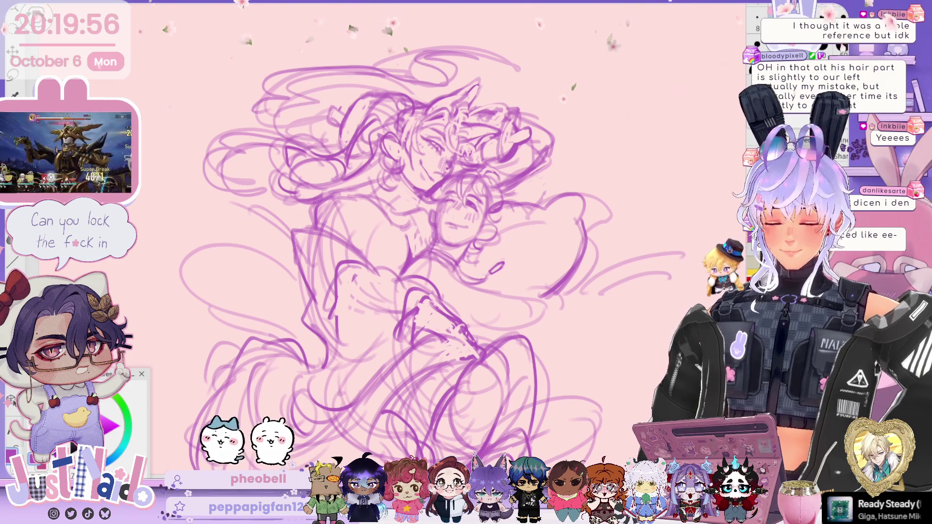
Step: Pan the view up and add a small curl stroke to the hair
left_click_drag(569, 127, 536, 57)
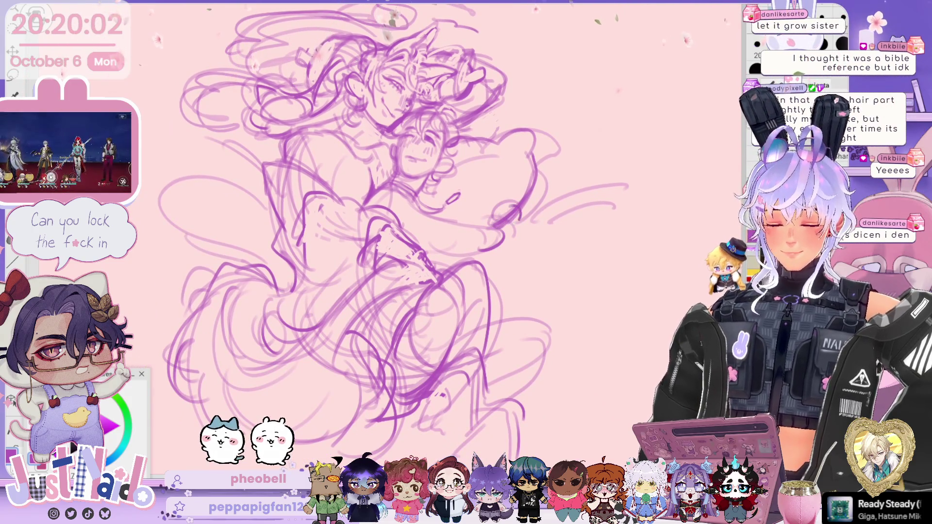
mouse_move(509, 207)
left_mouse_down()
mouse_move(491, 228)
mouse_move(513, 242)
left_mouse_up()
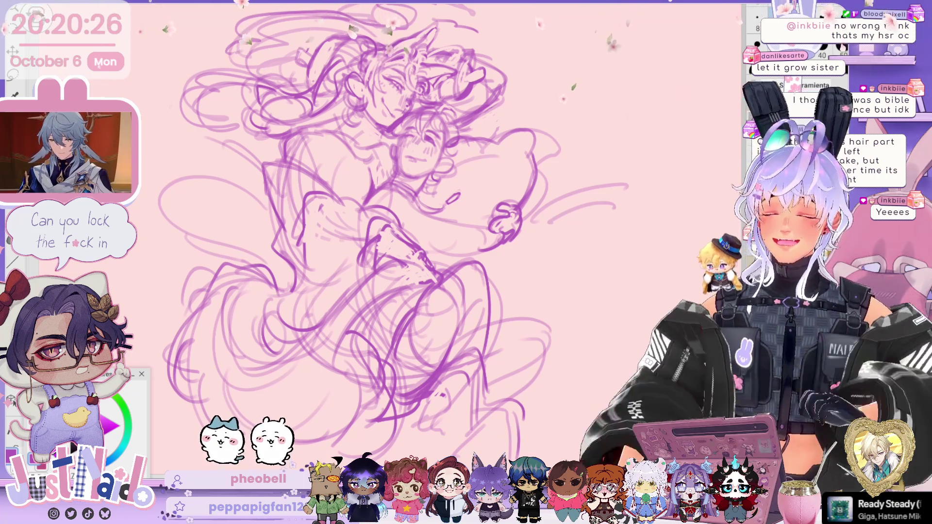
left_click_drag(413, 243, 436, 251)
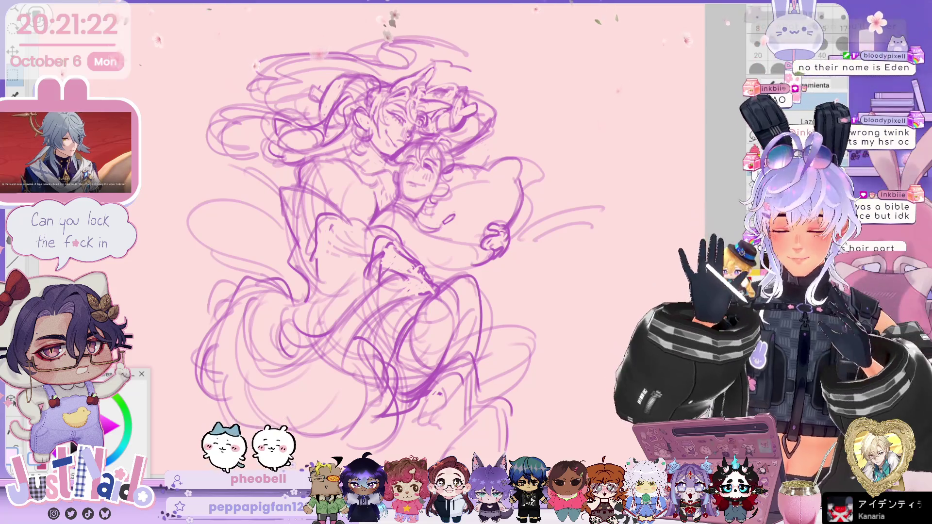
scroll(383, 243, "up", 2)
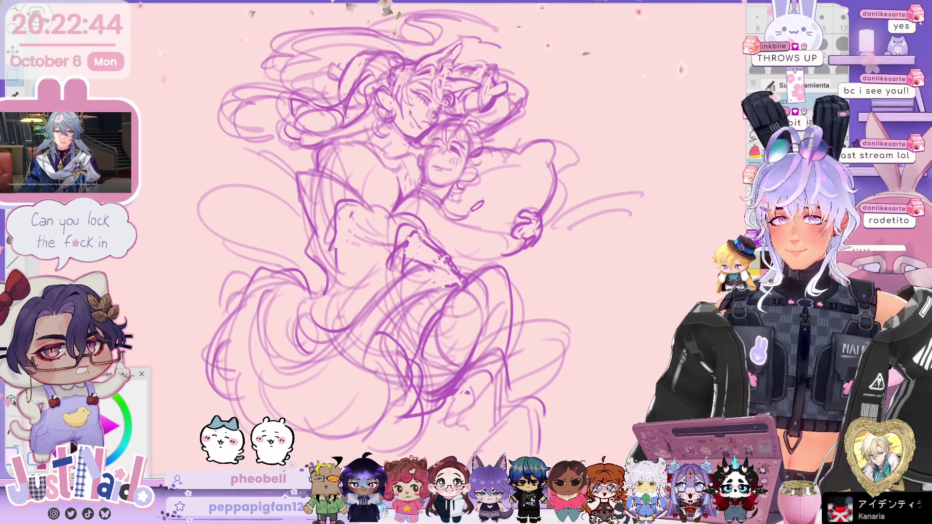
Step: Discard a small selection around the faces, zoom out, and rectangle-select the whole sketch
mouse_move(427, 233)
left_mouse_down()
mouse_move(442, 236)
mouse_move(435, 267)
left_mouse_up()
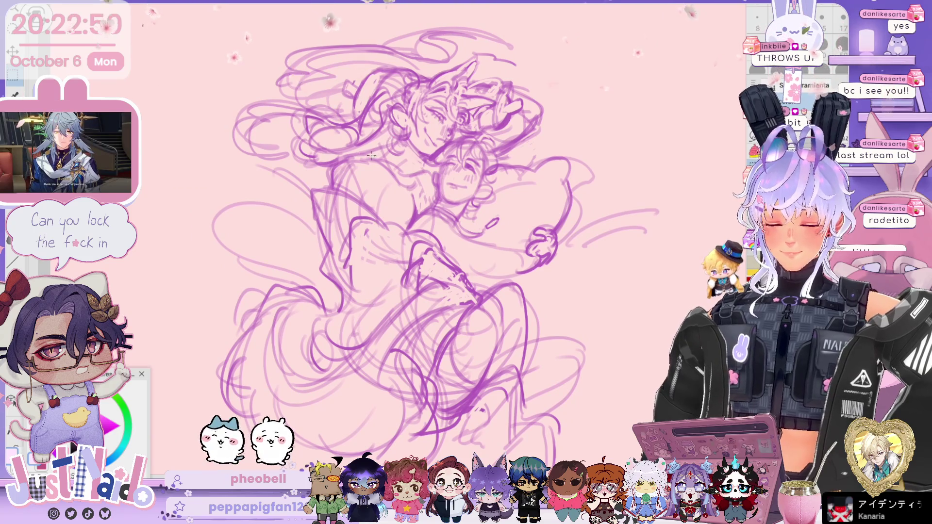
left_click_drag(389, 131, 401, 153)
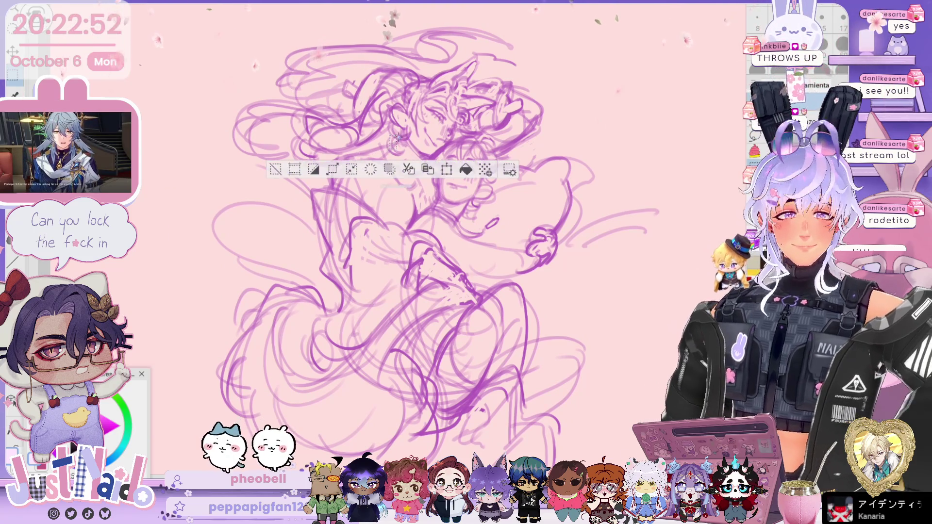
key("ctrl+d")
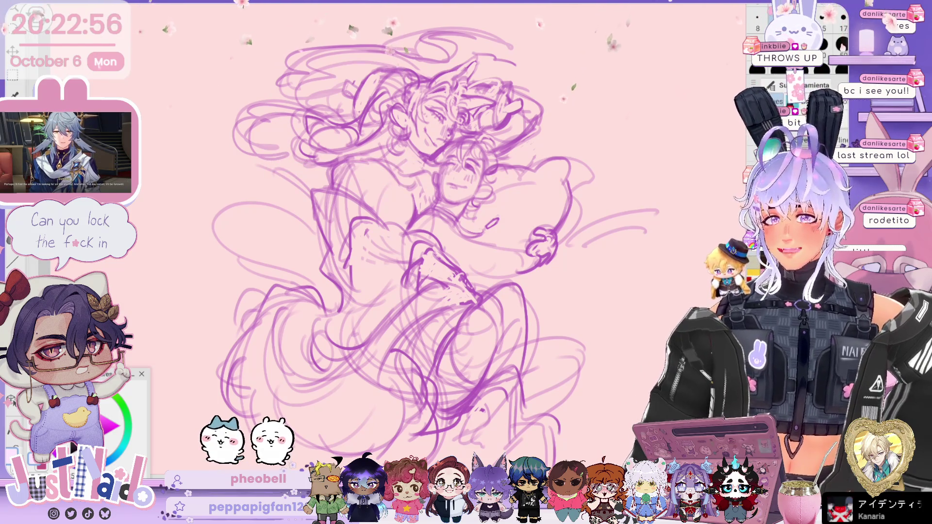
key("ctrl+minus")
key("ctrl+minus")
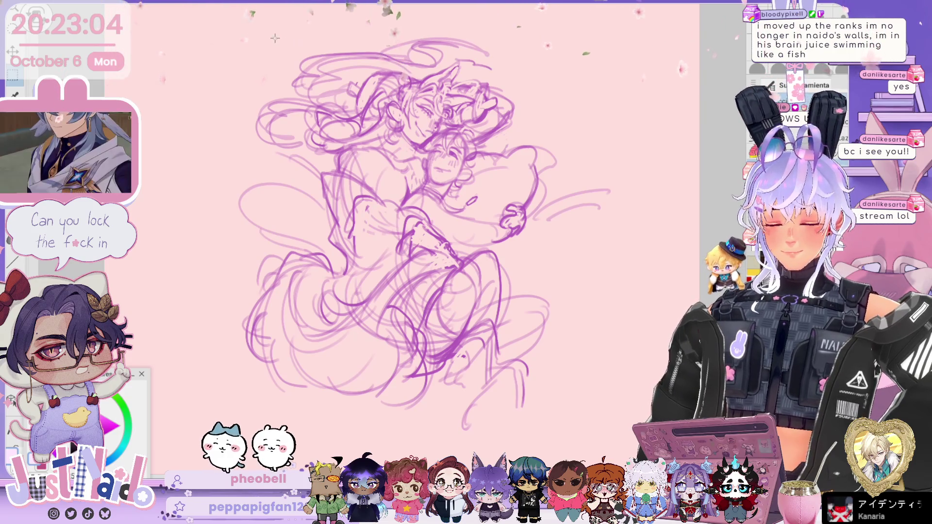
mouse_move(264, 33)
left_mouse_down()
mouse_move(558, 403)
mouse_move(571, 403)
left_mouse_up()
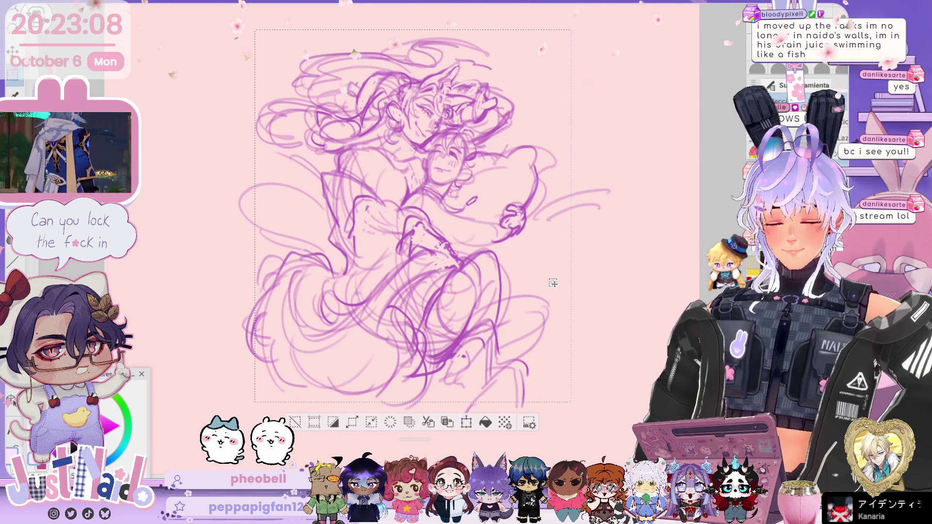
Step: Fill the selection with light lavender, deselect, and pull the top-right corner slightly inward
left_click(485, 423)
key("ctrl+d")
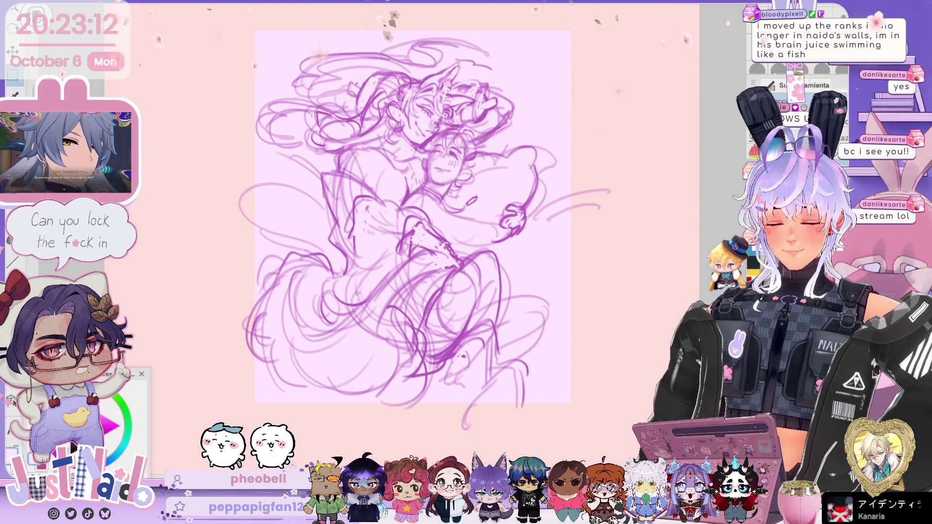
key("ctrl+t")
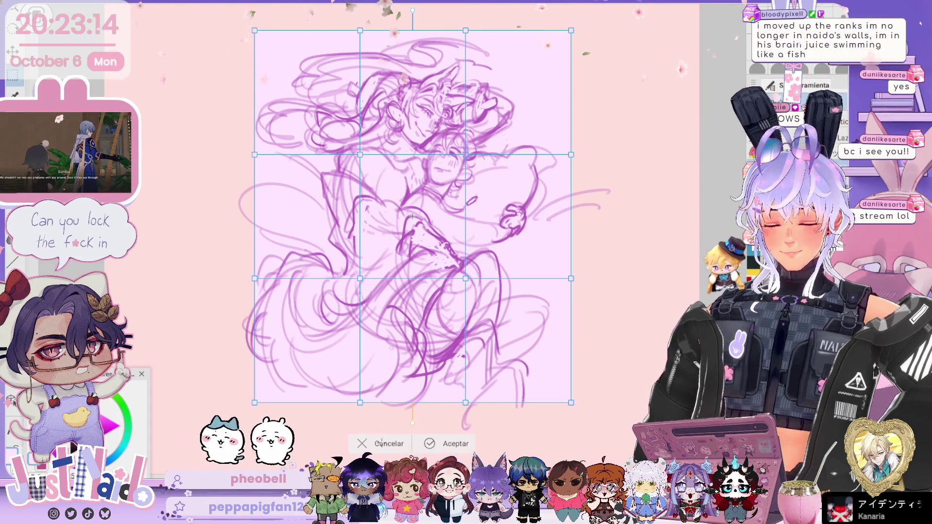
left_click_drag(571, 30, 564, 33)
key("Return")
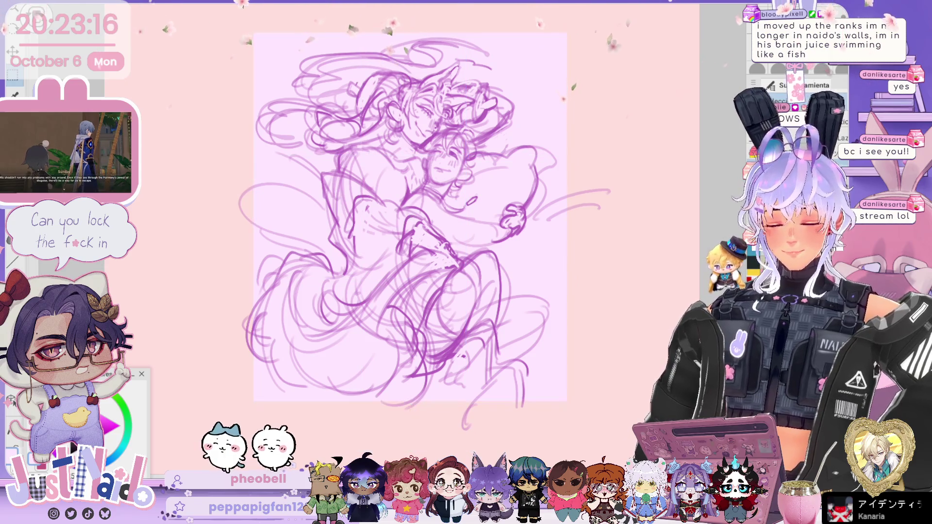
Step: Mesh-warp the sketch by nudging two lower grid points, then commit the warp
scroll(411, 218, "down", 3)
scroll(411, 218, "up", 5)
scroll(398, 235, "down", 1)
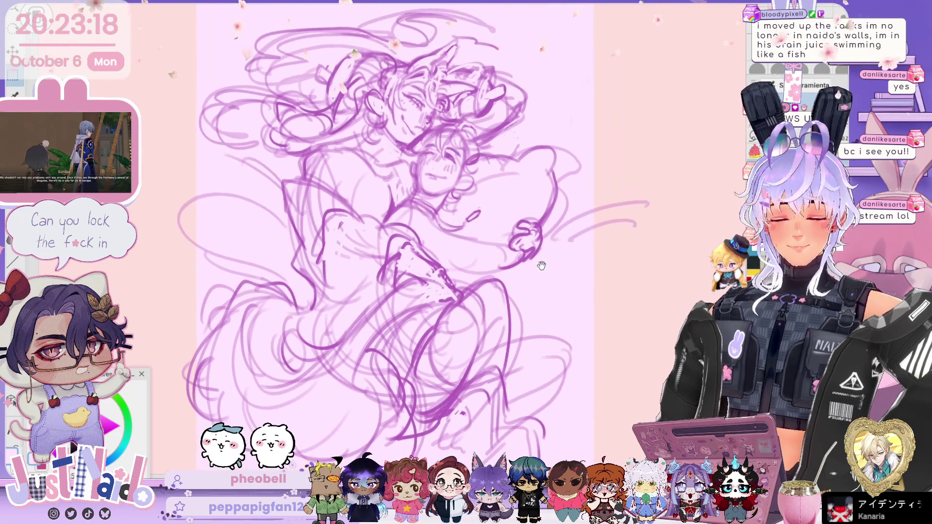
key("ctrl+t")
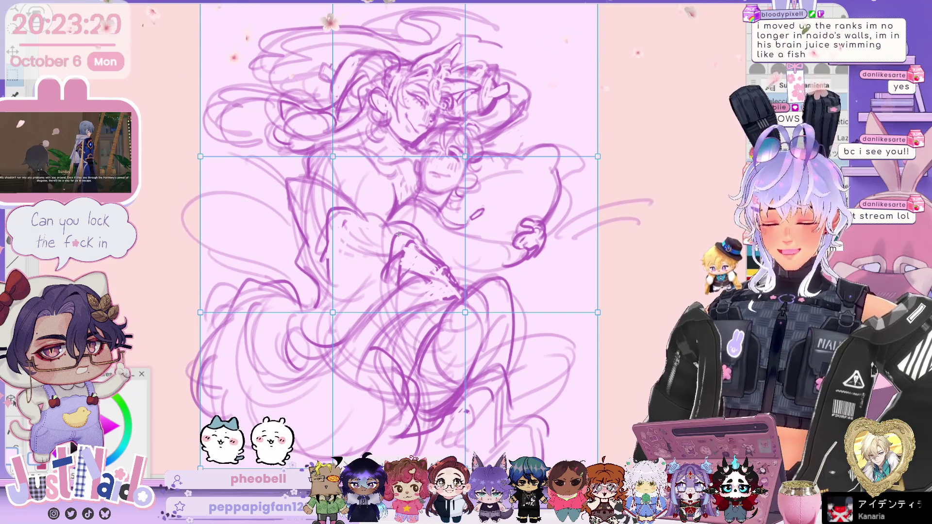
key("Escape")
key("ctrl+t")
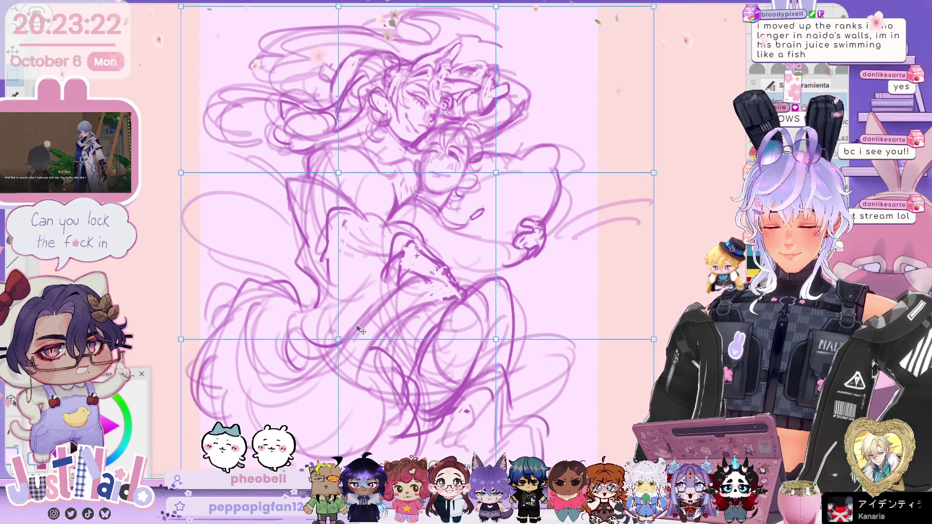
left_click_drag(339, 340, 335, 347)
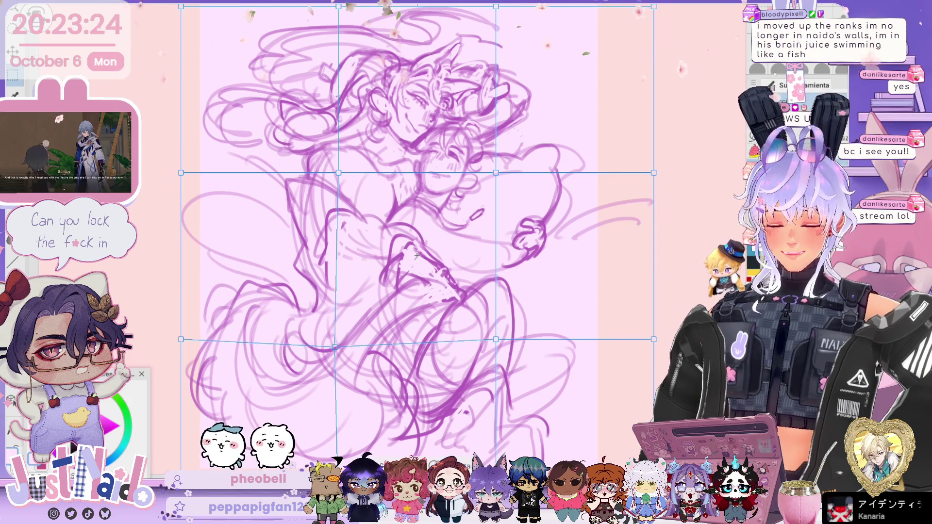
left_click_drag(496, 339, 501, 337)
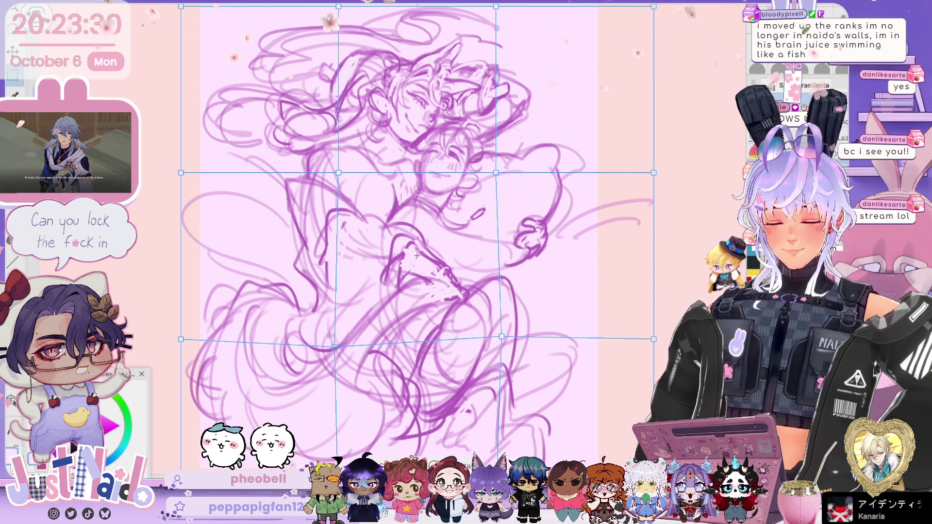
key("Return")
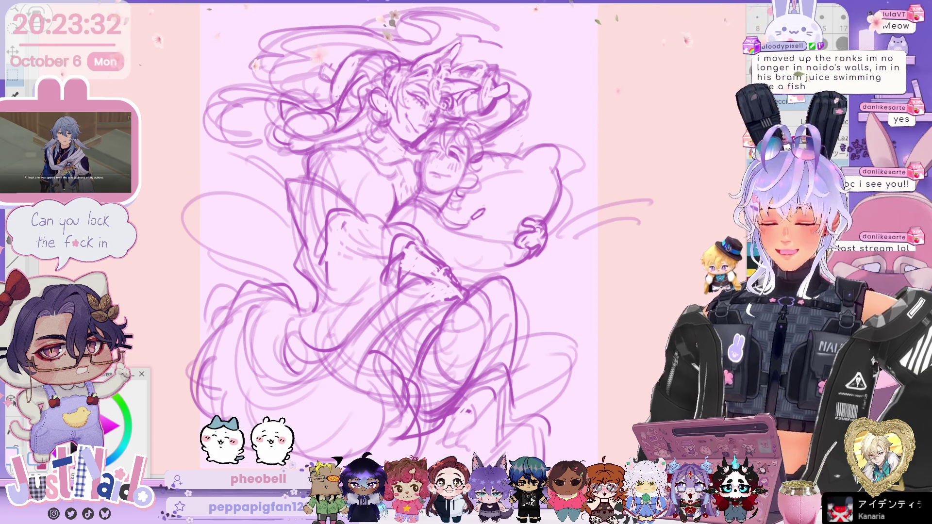
Step: Free-transform the sketch, shifting both top corners and stretching the right edge slightly
key("ctrl+t")
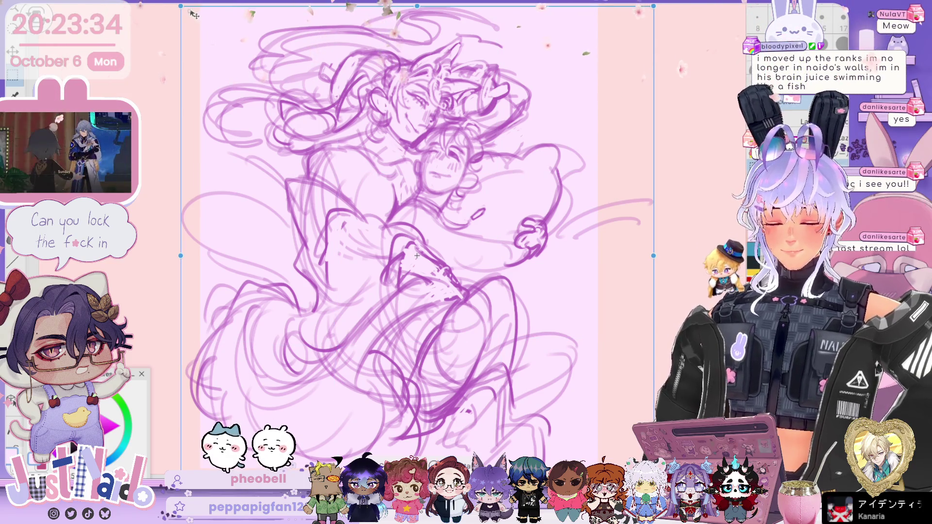
left_click_drag(183, 10, 179, 13)
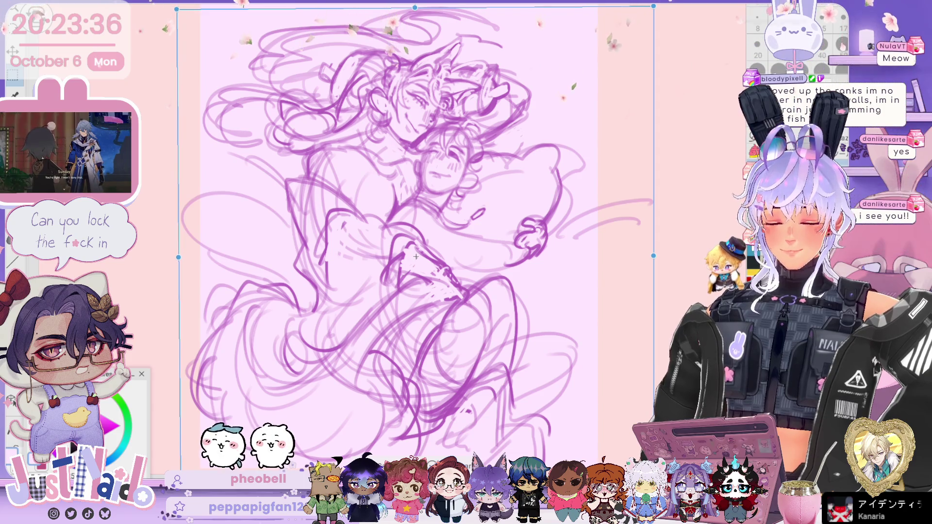
left_click_drag(656, 7, 657, 9)
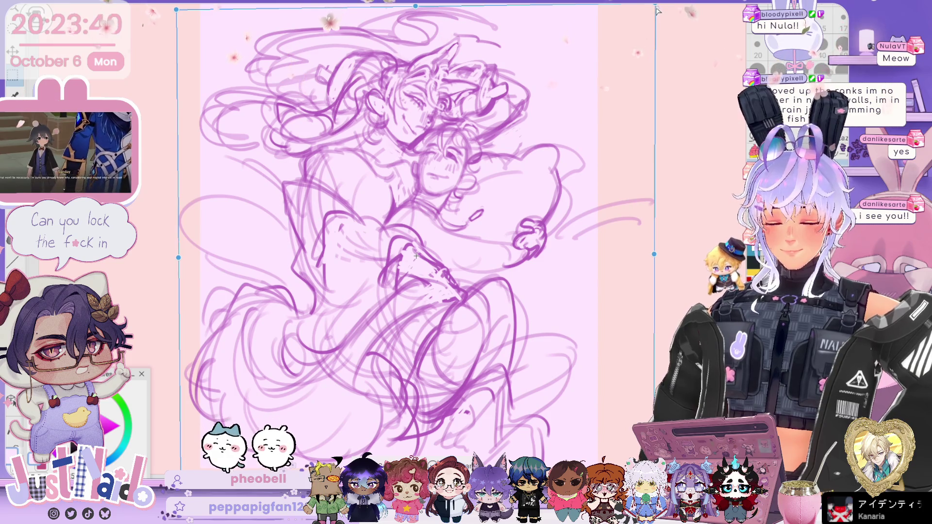
left_click_drag(657, 10, 658, 10)
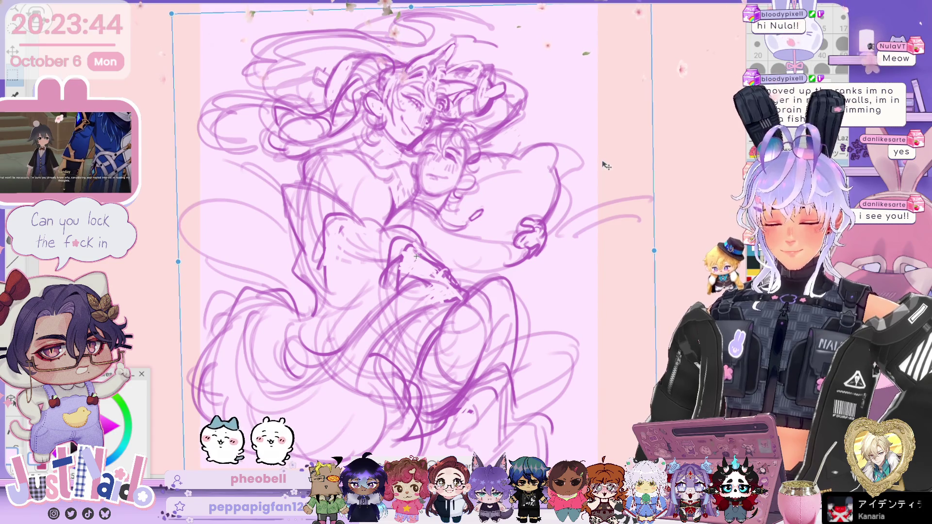
left_click_drag(605, 163, 622, 173)
Step: Commit the distortion, then reset the canvas rotation with Ctrl+0 so the page sits upright
key("Return")
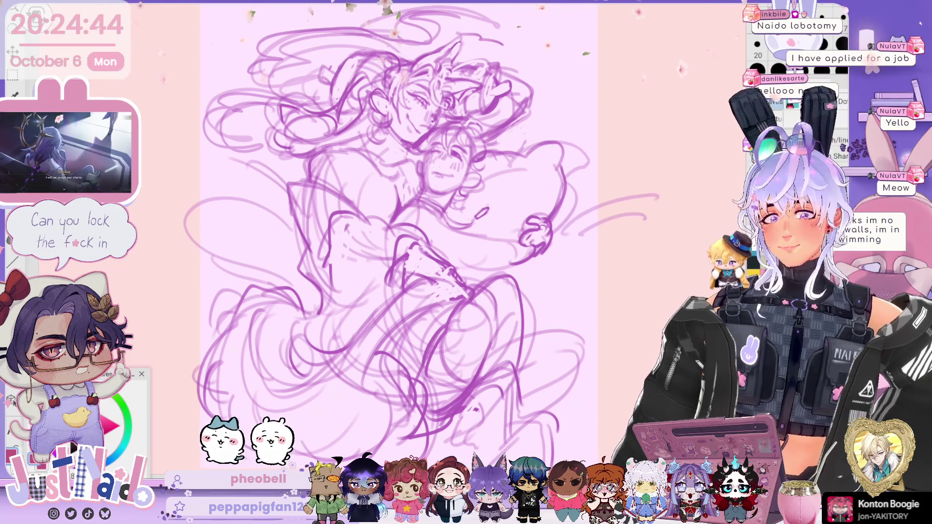
scroll(406, 238, "left", 2)
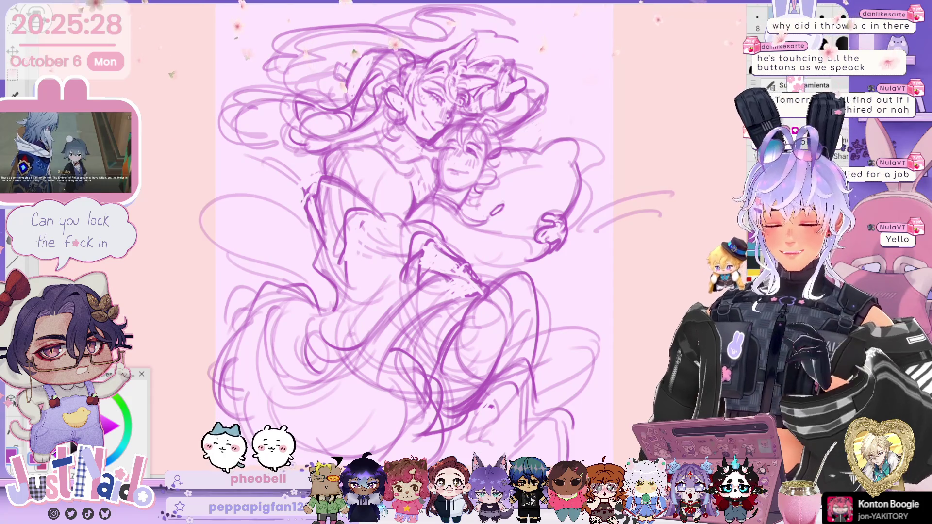
key("ctrl+minus")
scroll(432, 234, "up", 1)
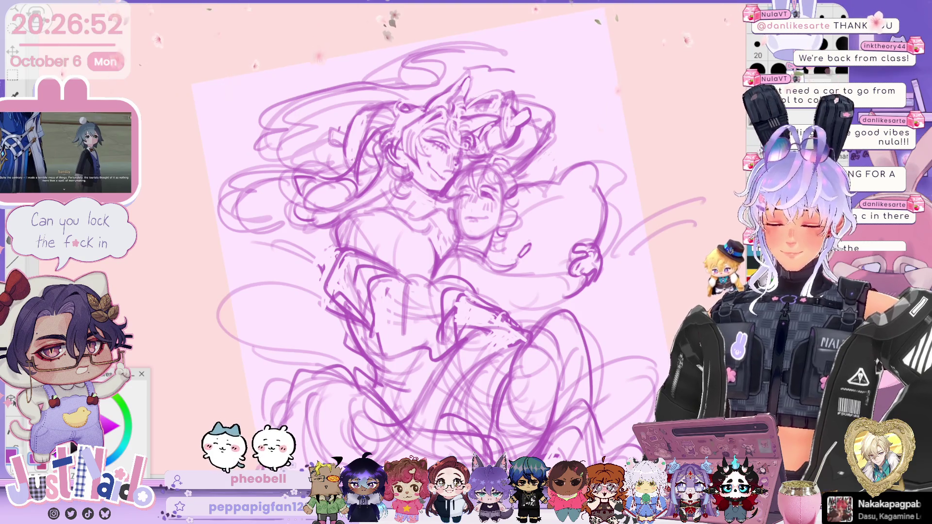
key("ctrl+0")
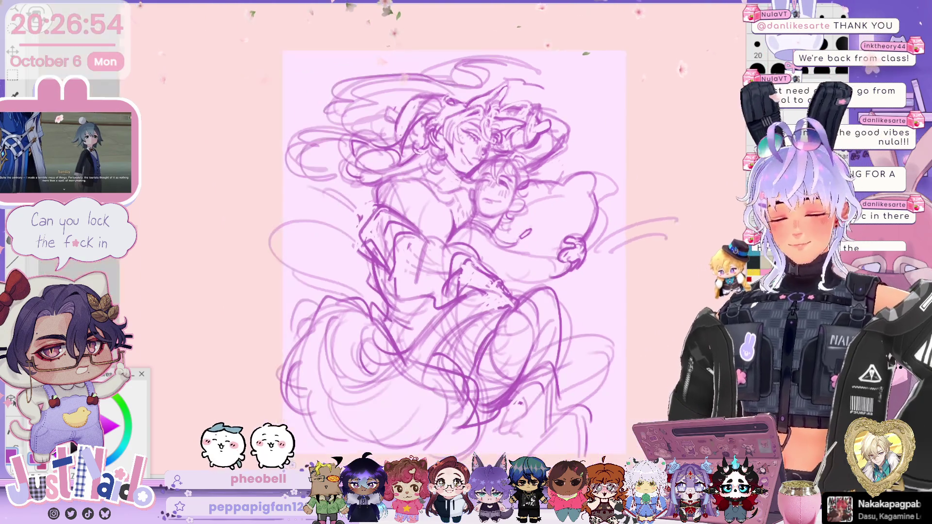
scroll(592, 200, "up", 2)
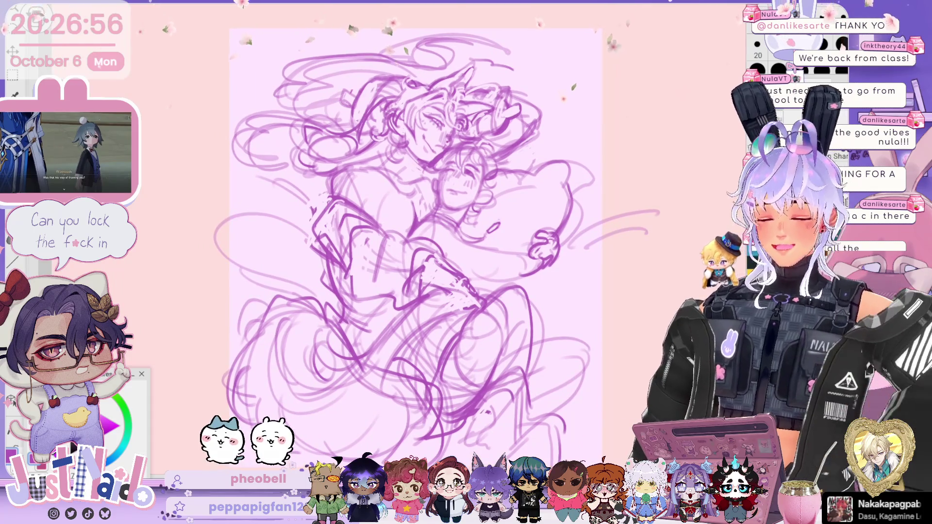
Step: Nudge the sketch layer slightly right with Ctrl+T and commit the new position
key("ctrl+t")
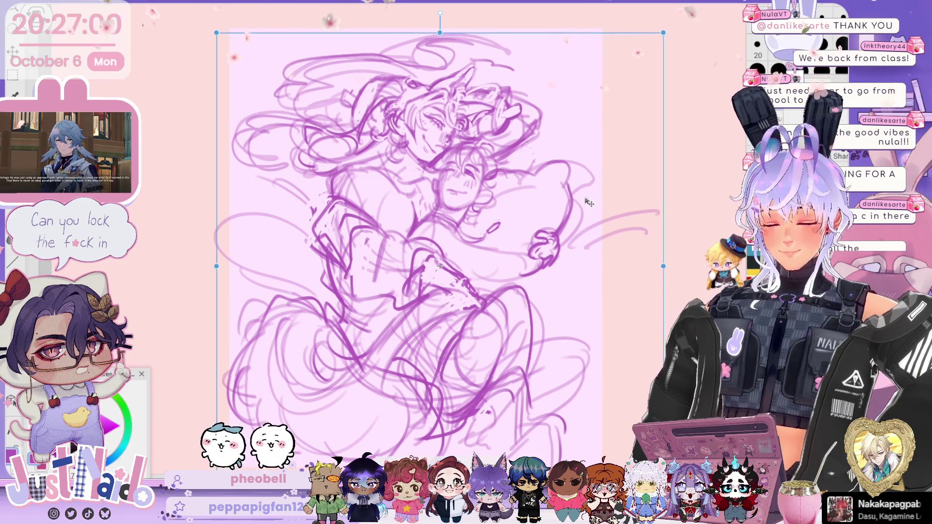
left_click_drag(486, 242, 490, 243)
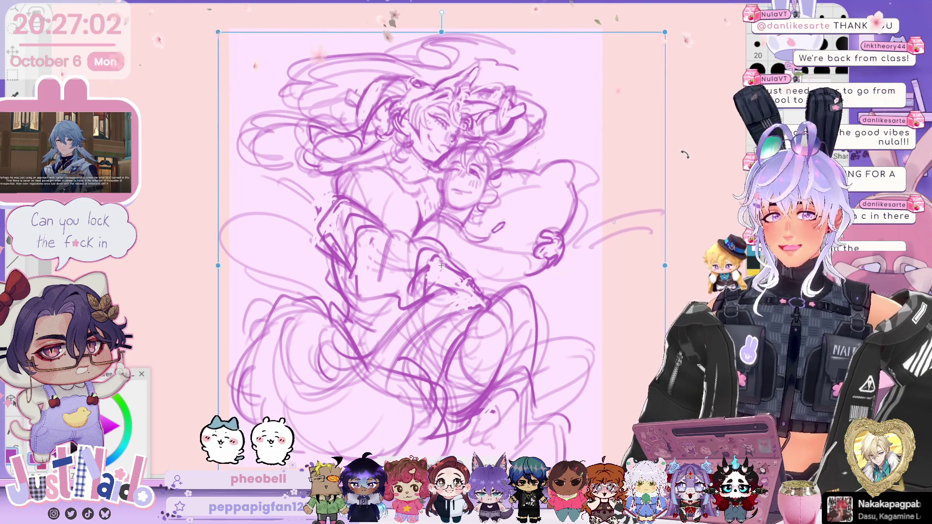
key("Return")
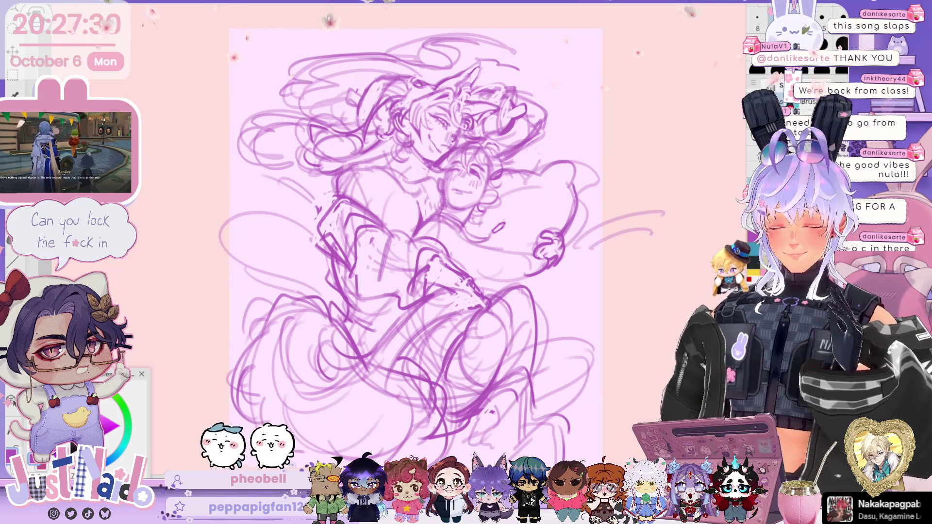
left_click_drag(415, 243, 431, 231)
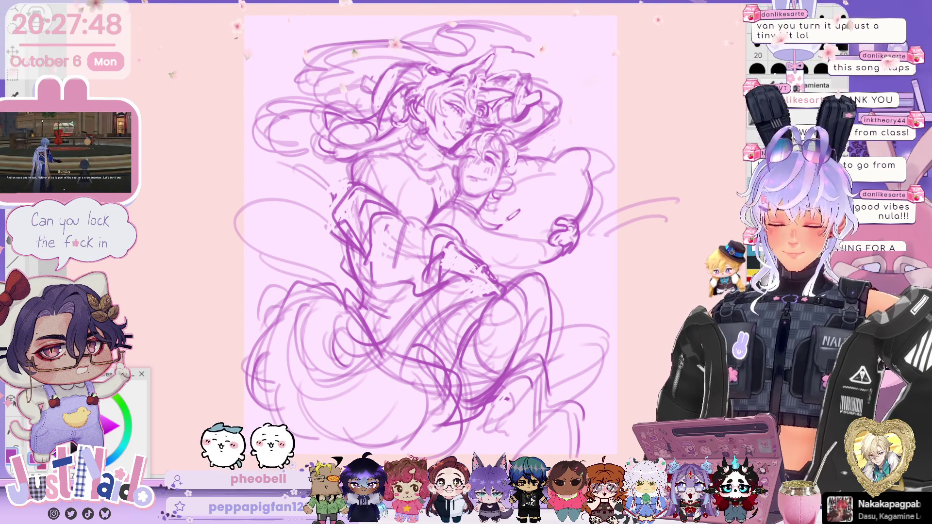
scroll(430, 219, "down", 3)
scroll(431, 219, "up", 2)
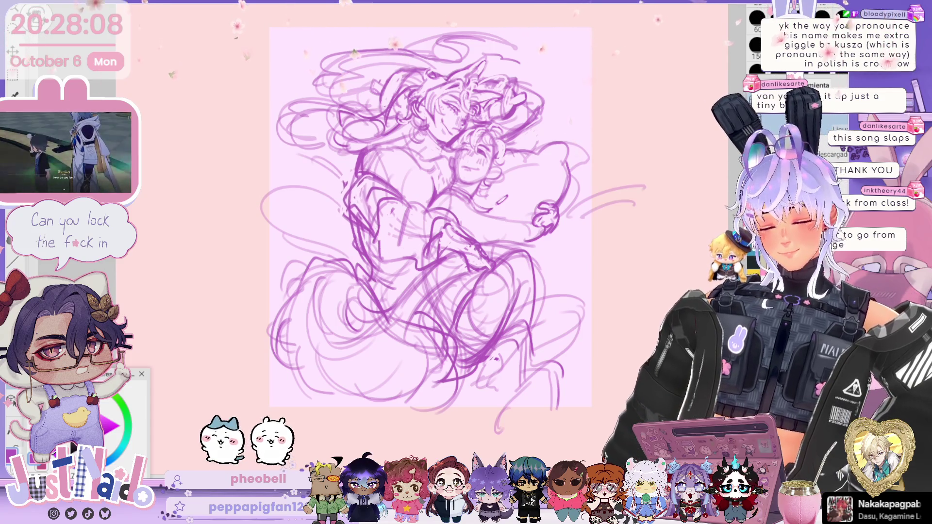
Step: Check the sketch in a mirrored view, flip back, then enlarge the whole sketch slightly
key("h")
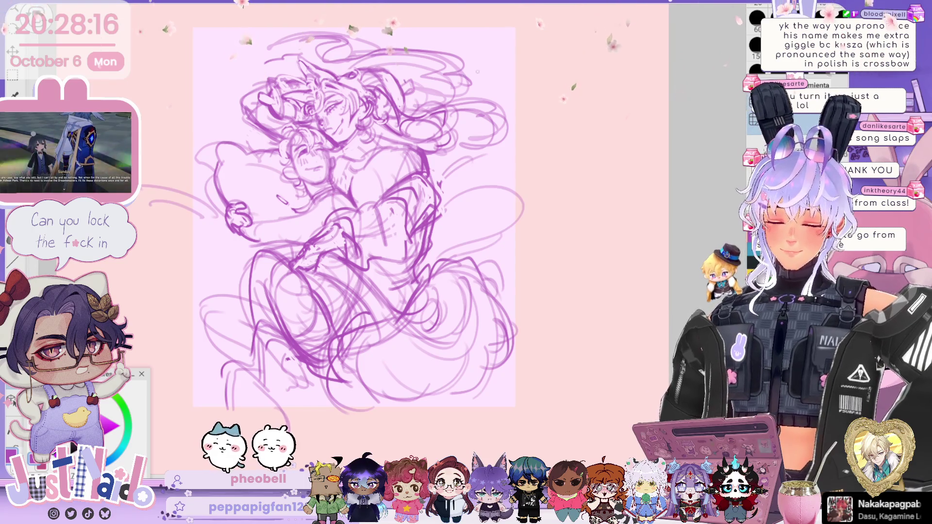
key("h")
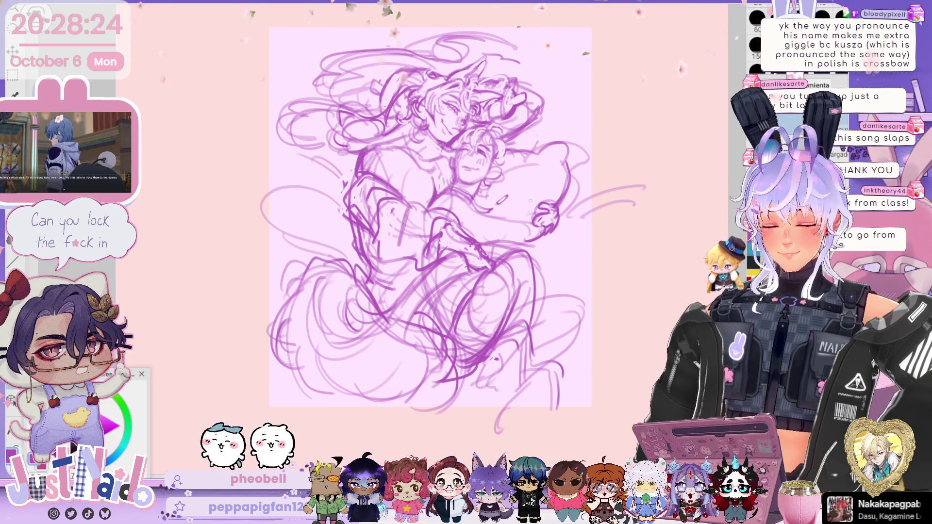
key("ctrl+t")
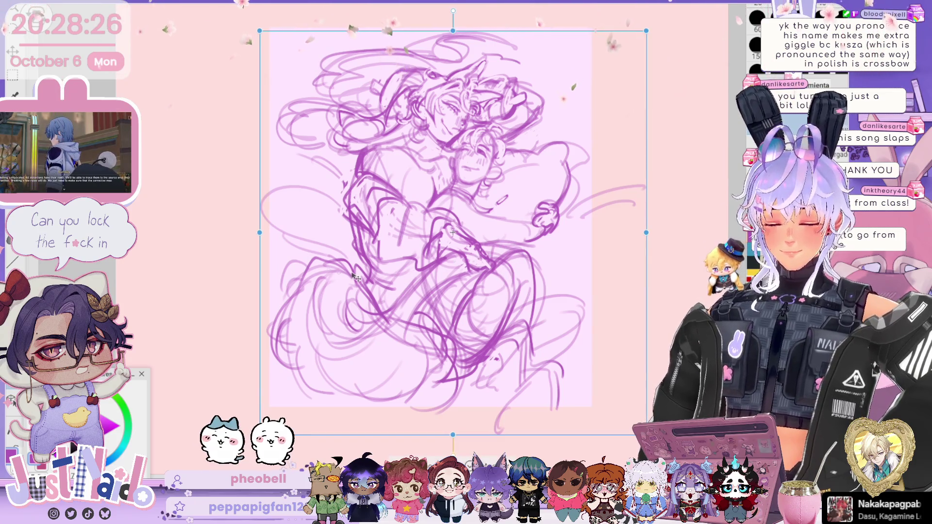
left_click_drag(263, 246, 257, 246)
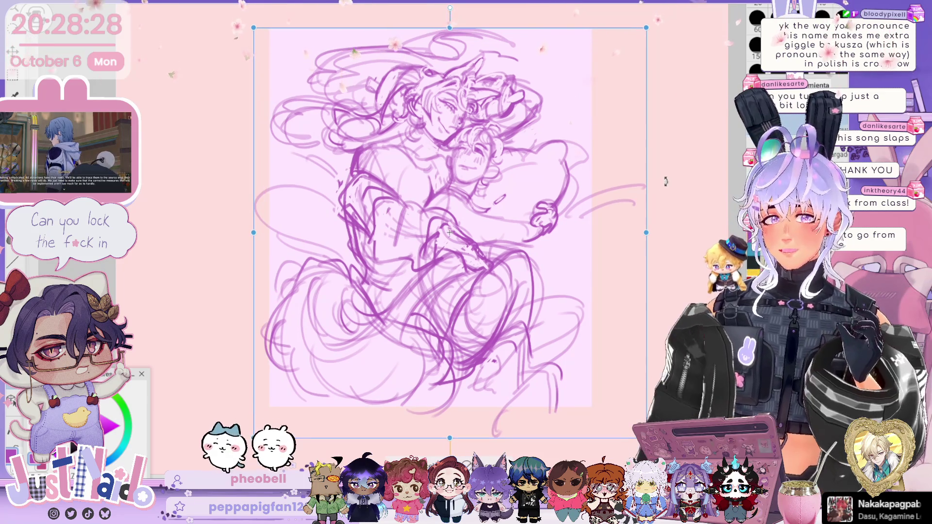
key("Return")
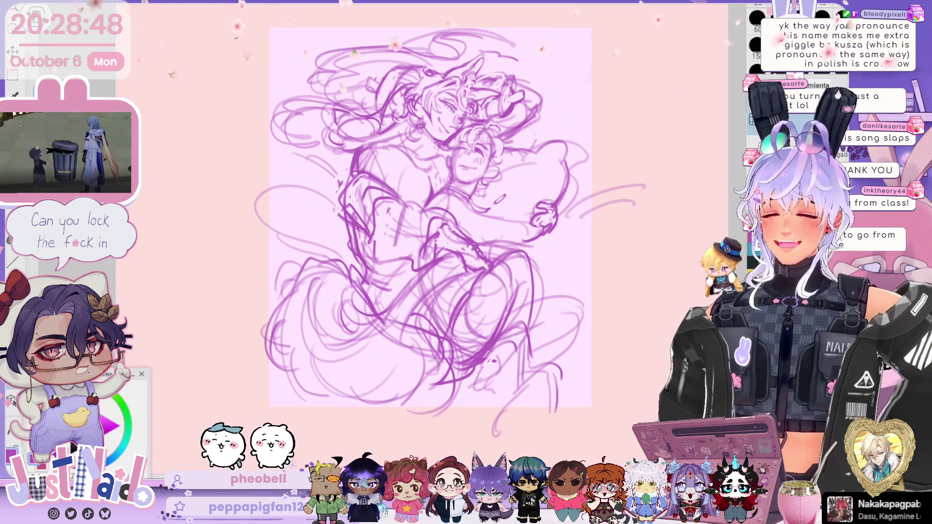
Step: Lower the sketch layer's opacity so the rough fades to pale pink lines
scroll(424, 231, "up", 3)
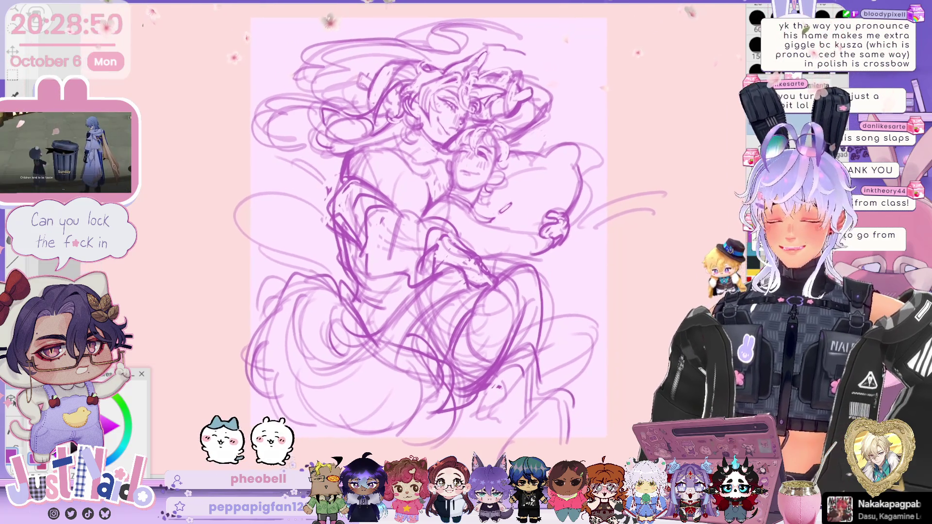
scroll(413, 229, "up", 1)
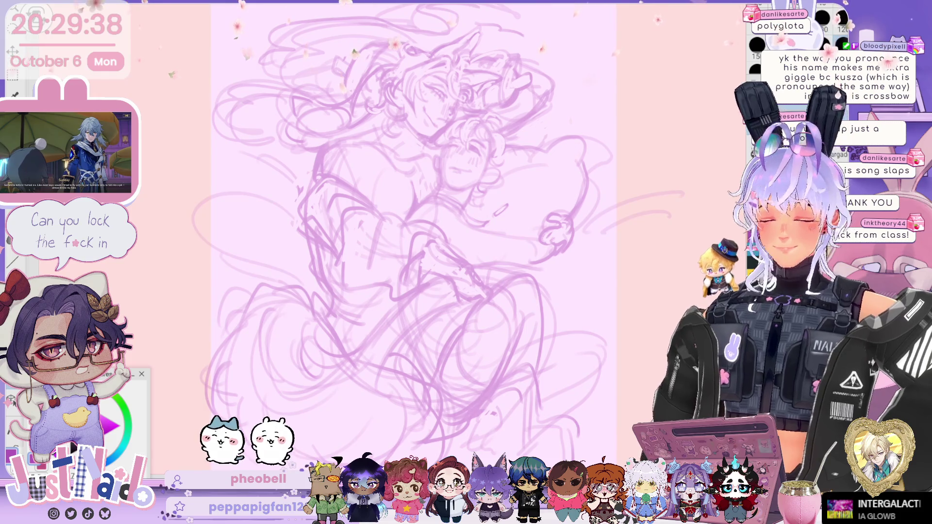
scroll(413, 233, "up", 3)
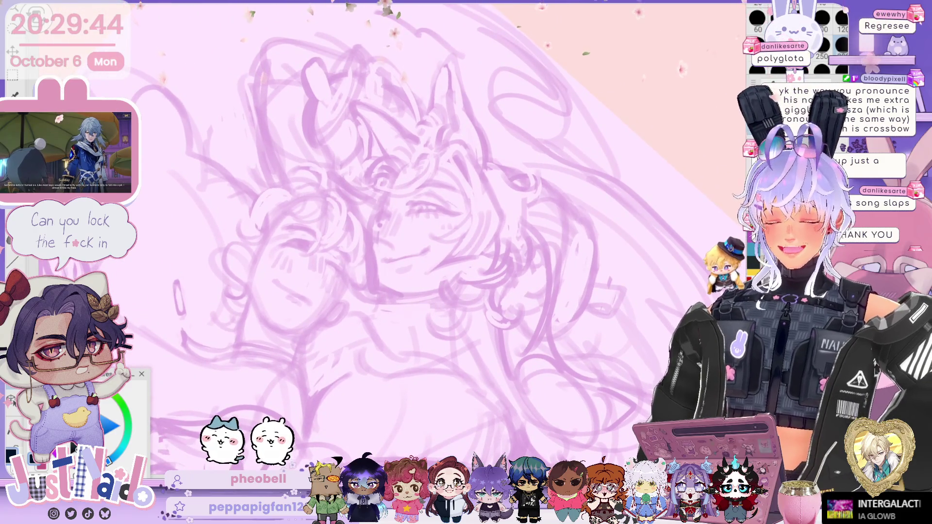
scroll(796, 34, "up", 2)
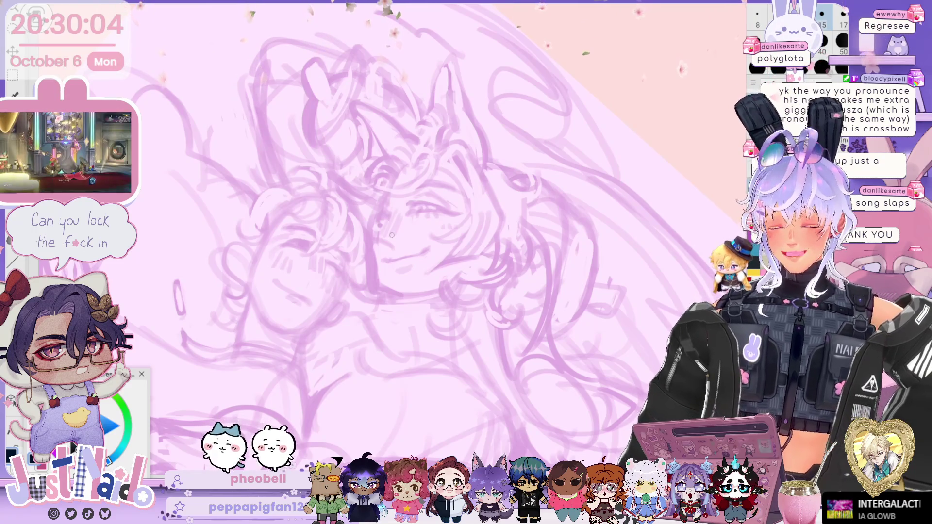
left_click_drag(392, 235, 381, 214)
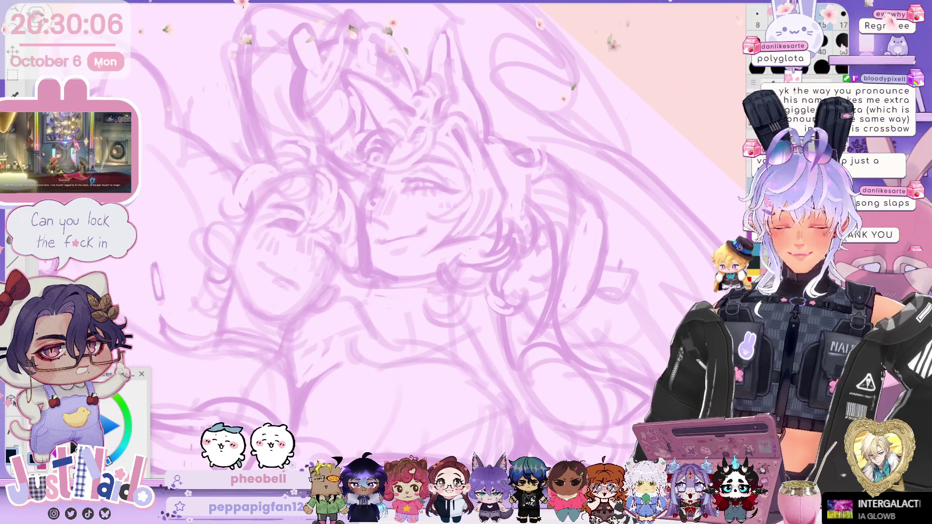
key("h")
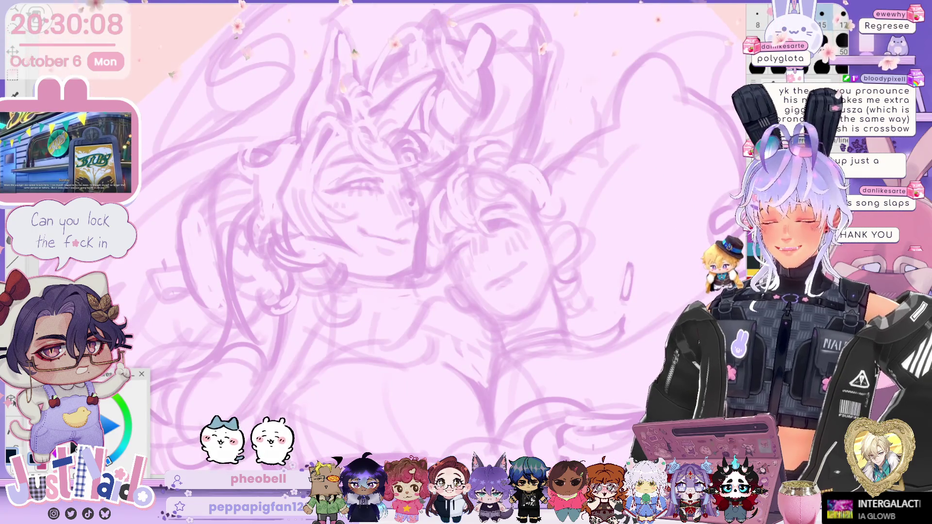
key("h")
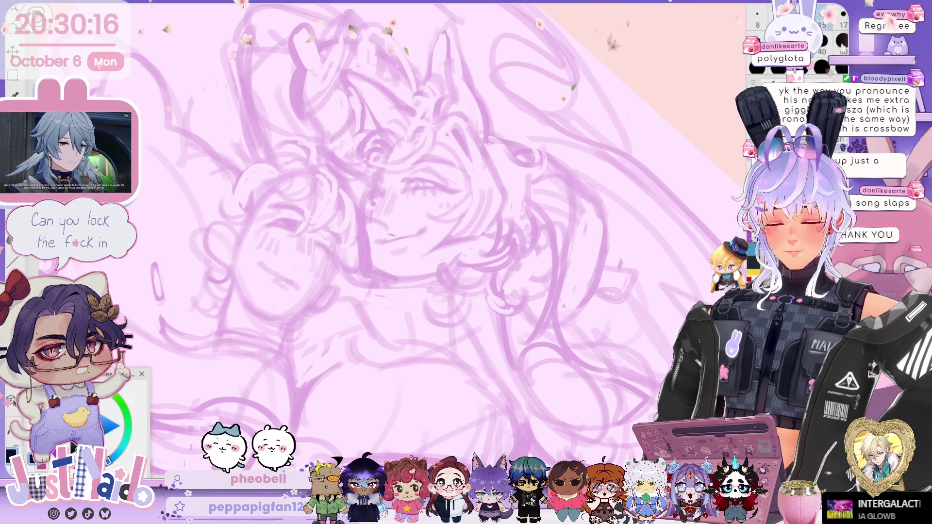
scroll(413, 194, "up", 3)
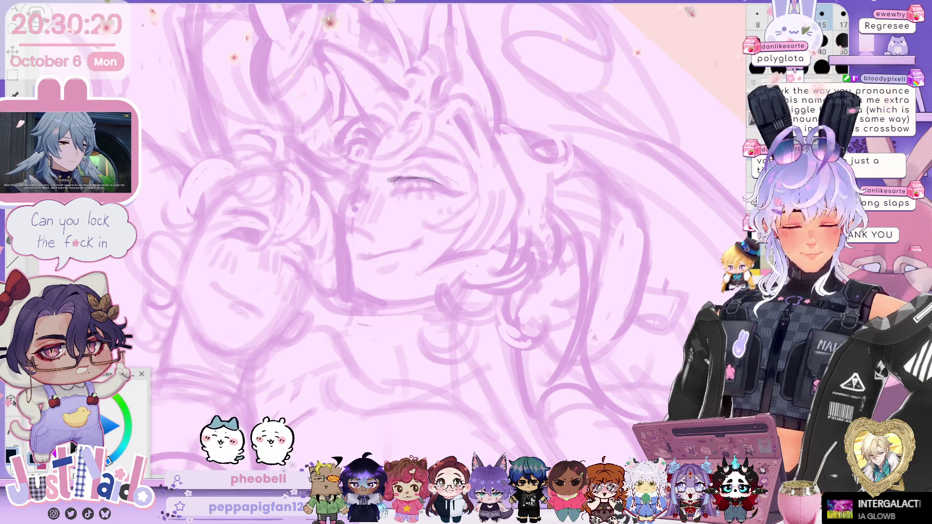
Step: Tilt the view and ink the dark upper eyelid line, extending it both left and right
left_click_drag(413, 179, 505, 151)
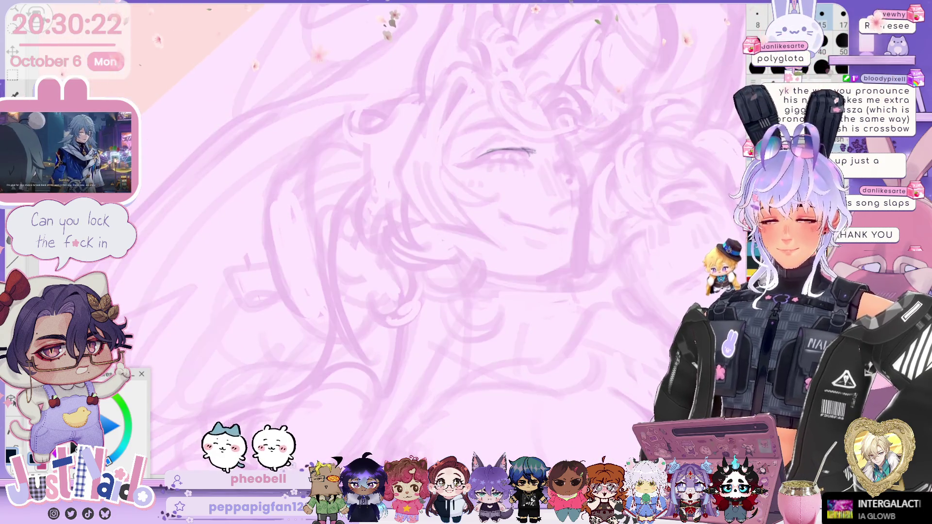
left_click_drag(544, 214, 446, 218)
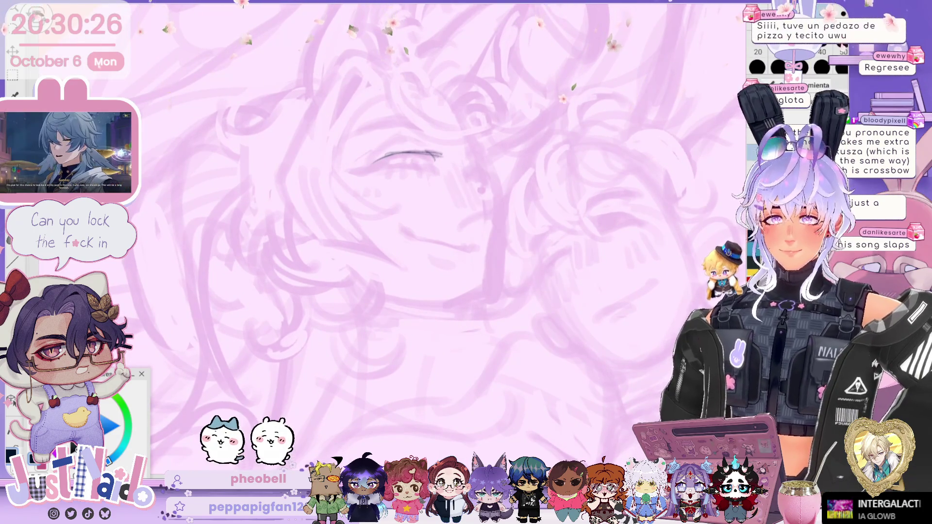
left_click_drag(388, 218, 350, 204)
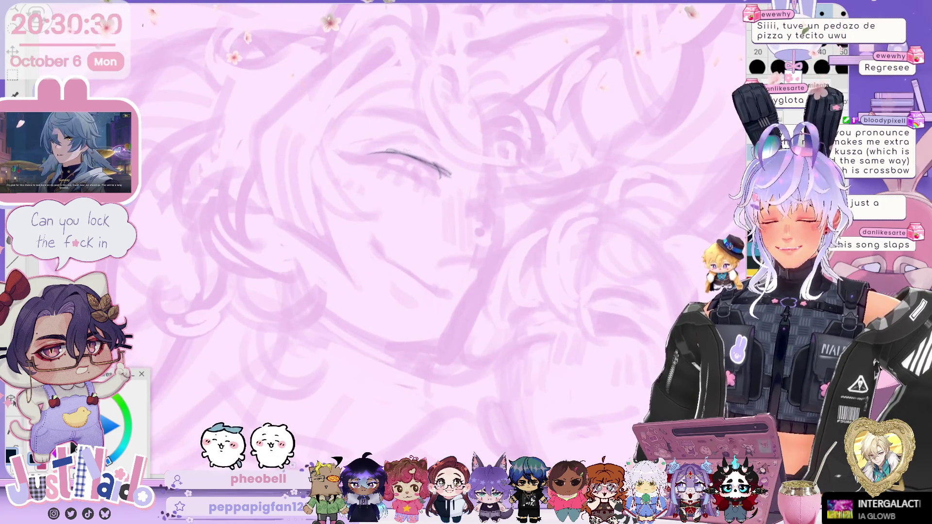
left_click_drag(380, 154, 446, 171)
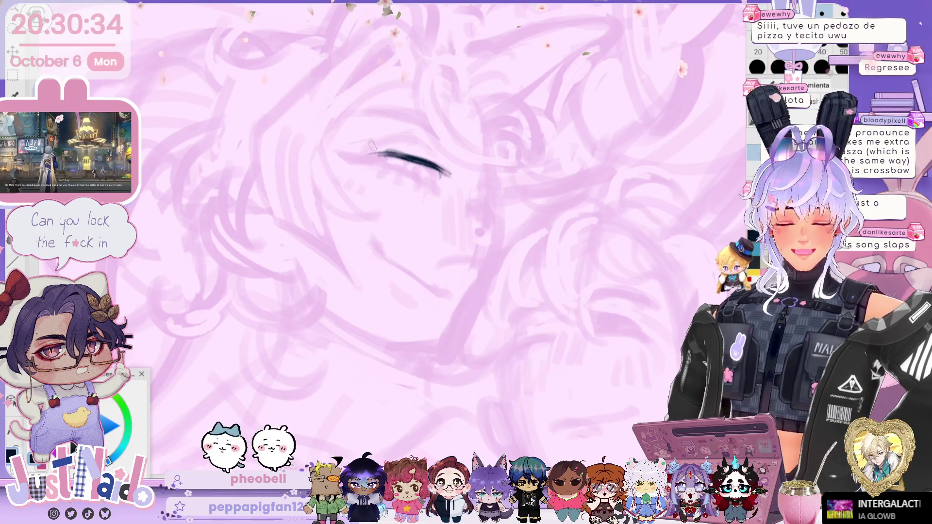
key("ctrl+z")
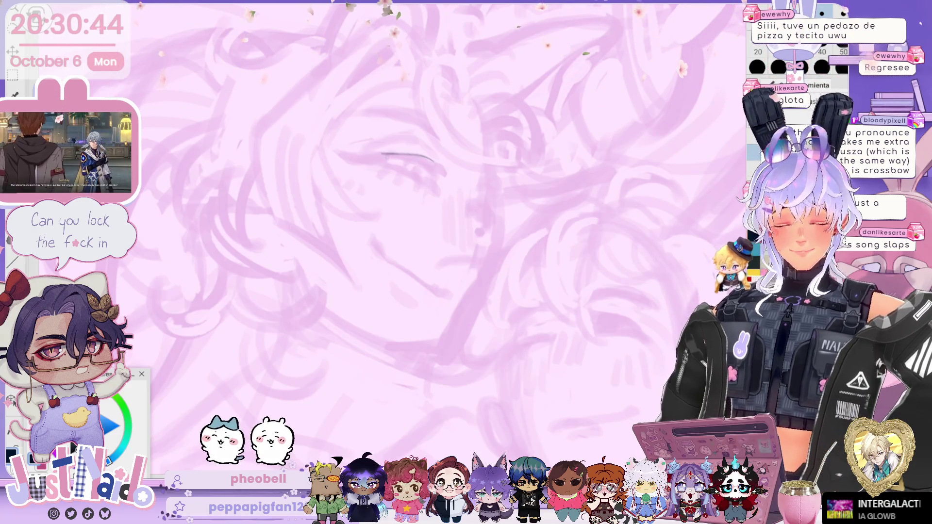
left_click_drag(382, 155, 436, 167)
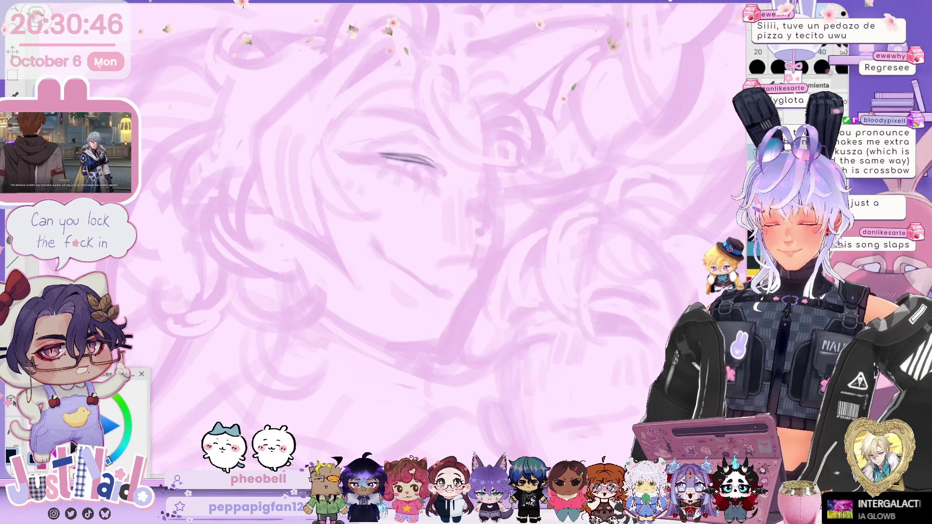
key("ctrl+z")
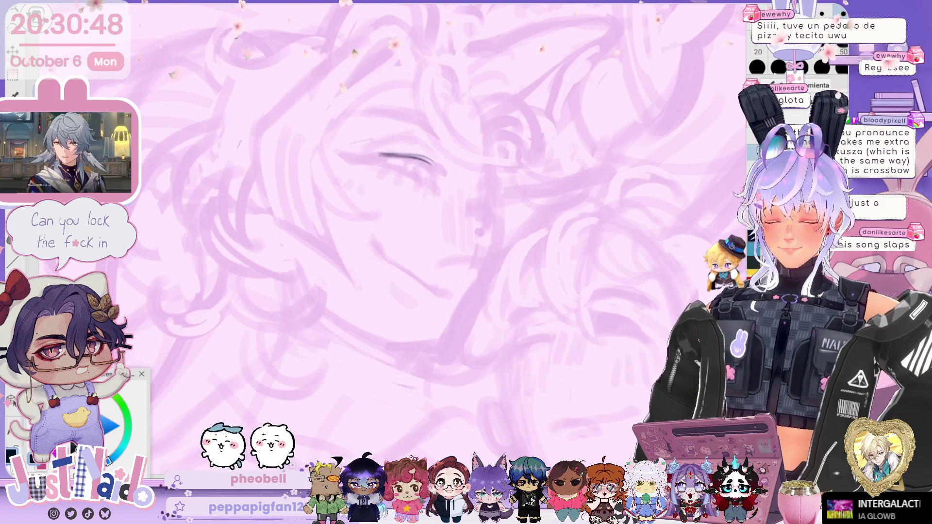
key("ctrl+y")
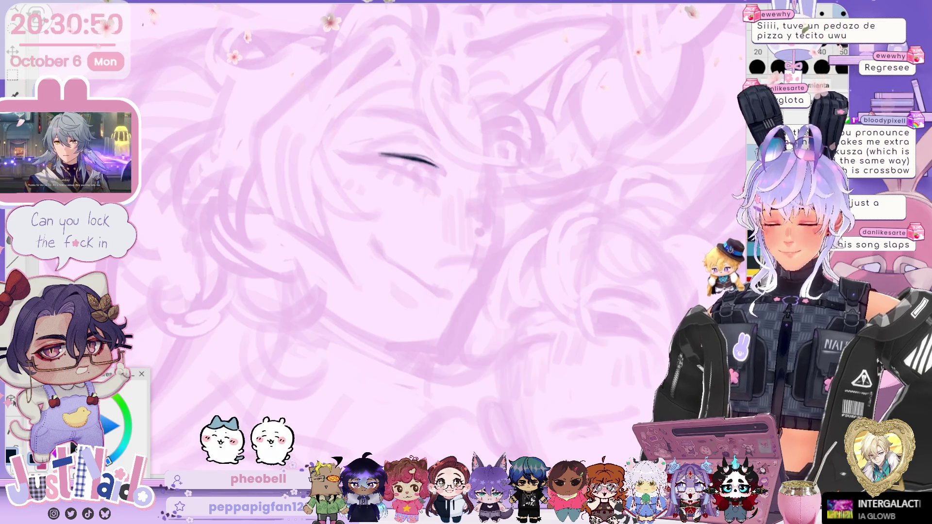
left_click_drag(404, 155, 444, 166)
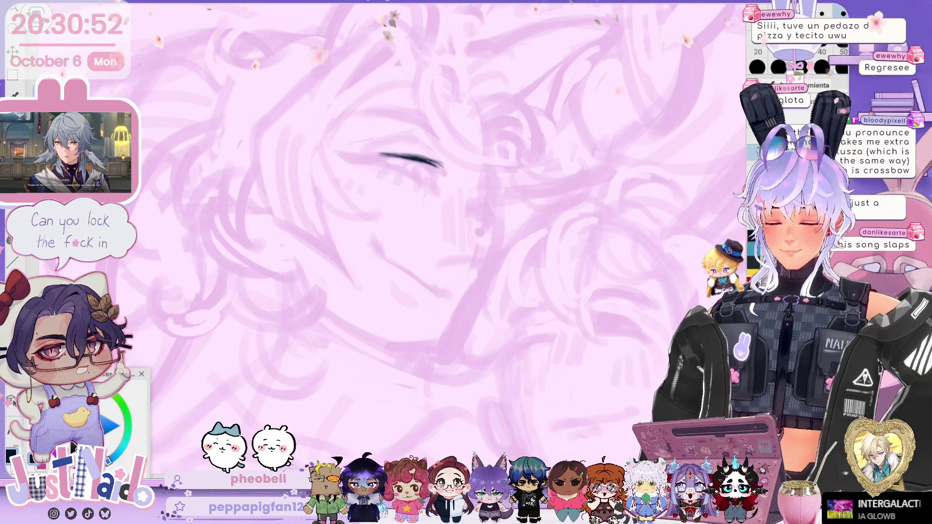
mouse_move(379, 154)
left_mouse_down()
mouse_move(343, 148)
mouse_move(434, 186)
mouse_move(406, 125)
mouse_move(371, 182)
left_mouse_up()
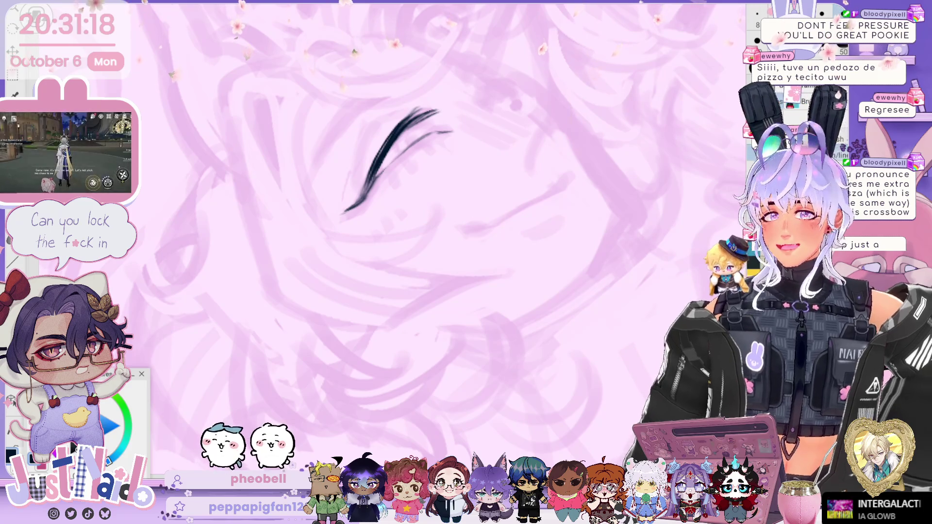
Step: Level the view and thicken the start and middle of the eyelash line
key("Home")
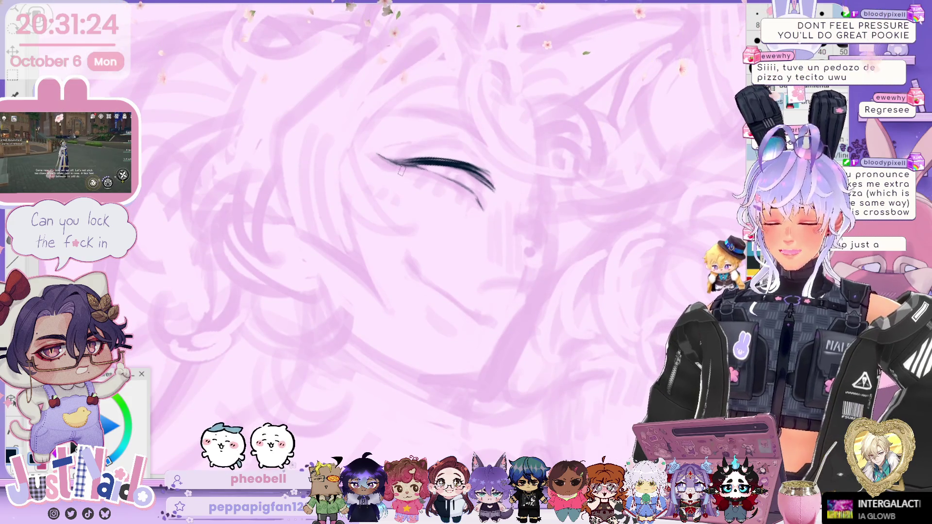
left_click_drag(403, 164, 374, 152)
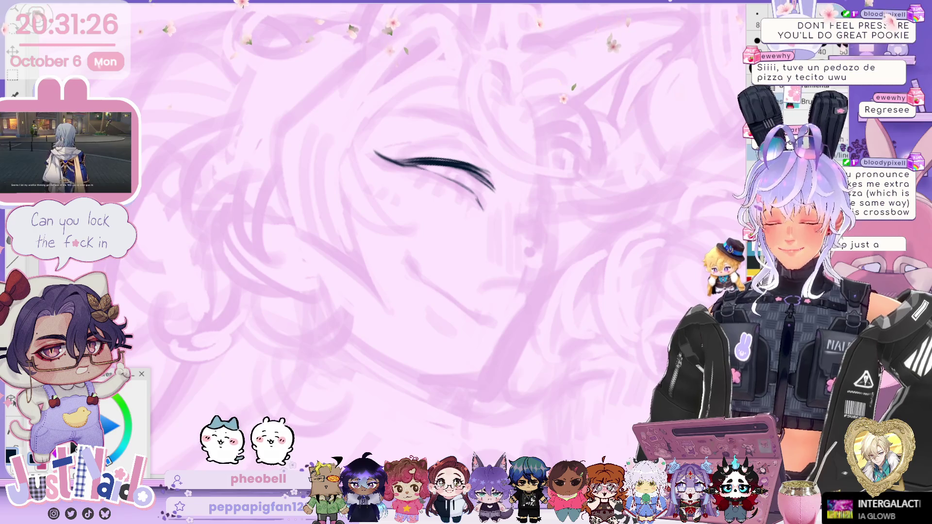
left_click_drag(437, 169, 407, 169)
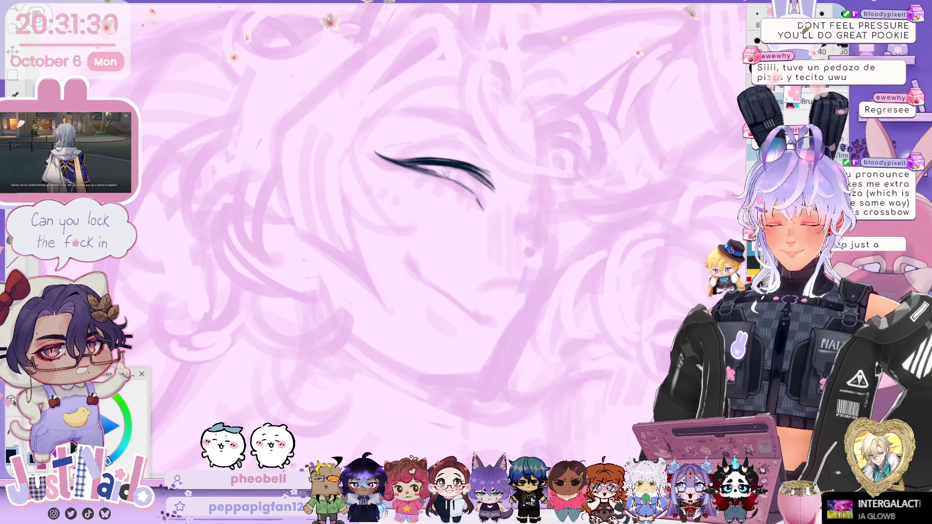
Step: Draw two thin eyelid crease lines above the eye, rotating the canvas level as needed
scroll(445, 172, "down", 3)
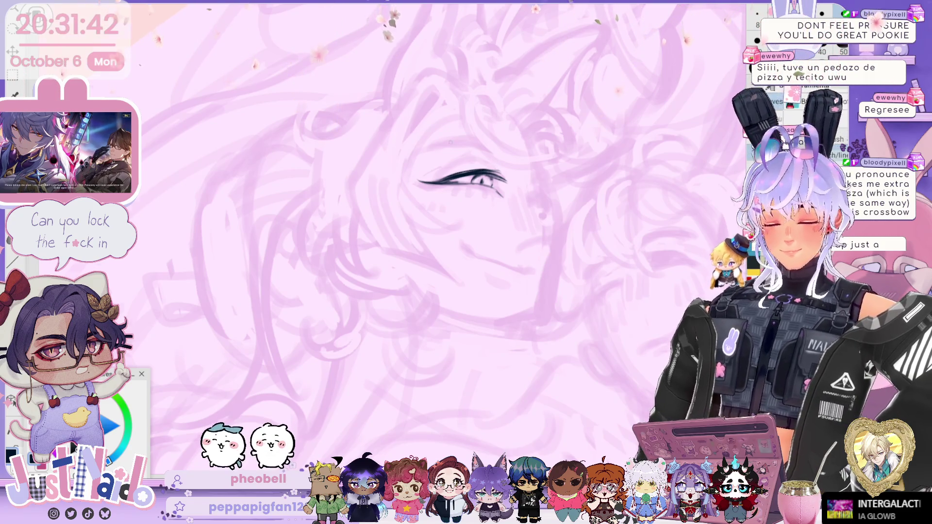
mouse_move(485, 316)
left_mouse_down()
mouse_move(559, 243)
mouse_move(582, 185)
left_mouse_up()
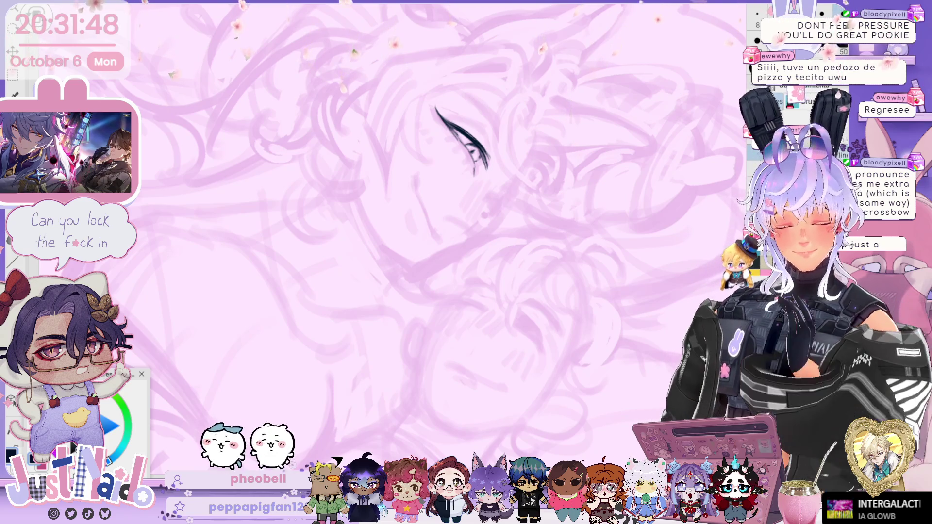
key("Home")
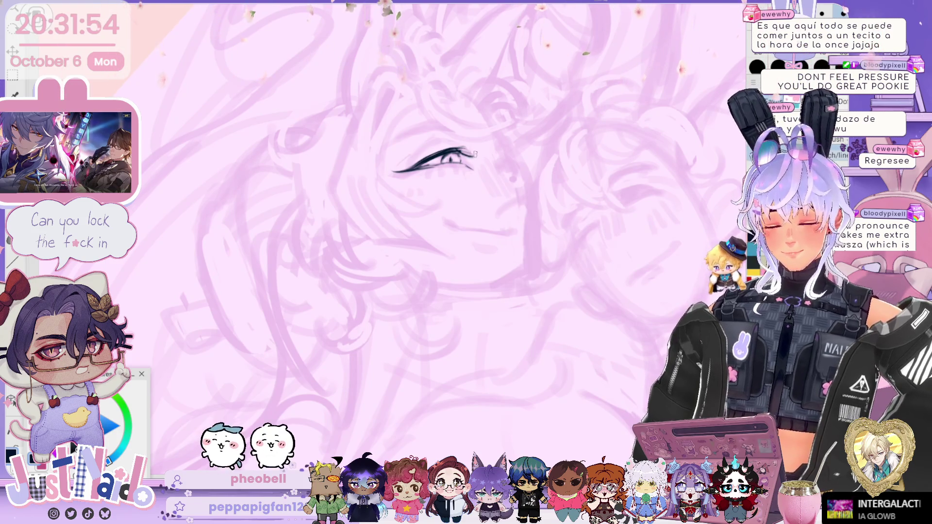
key("Delete")
key("Delete")
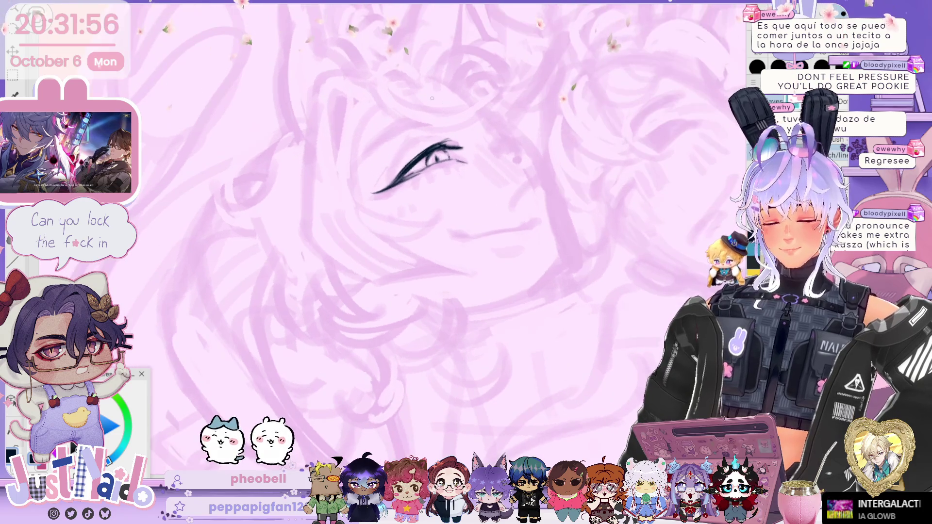
left_click_drag(394, 164, 436, 132)
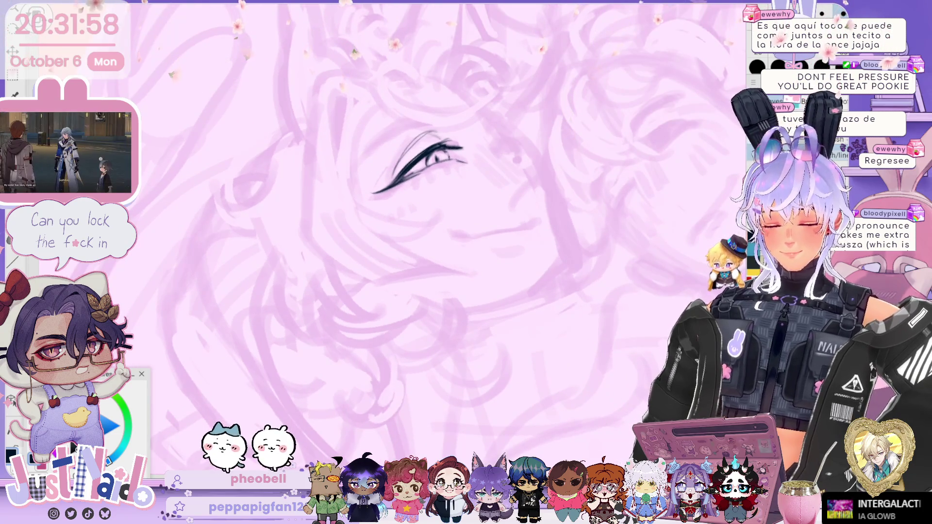
key("End")
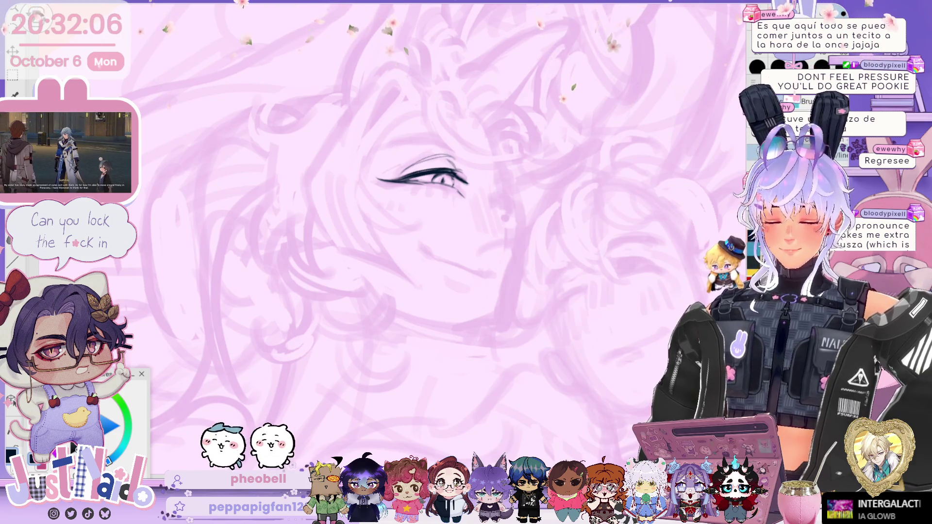
left_click_drag(406, 154, 456, 146)
left_click_drag(369, 209, 383, 193)
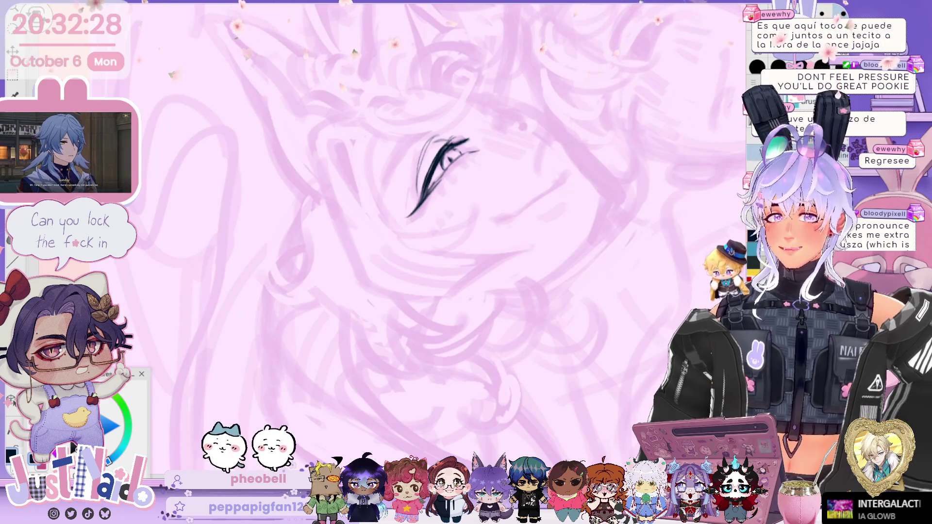
Step: Ink and refine the lid strokes along the eye's outer left edge, undoing stray lines
left_click_drag(434, 131, 381, 211)
left_click_drag(437, 194, 403, 213)
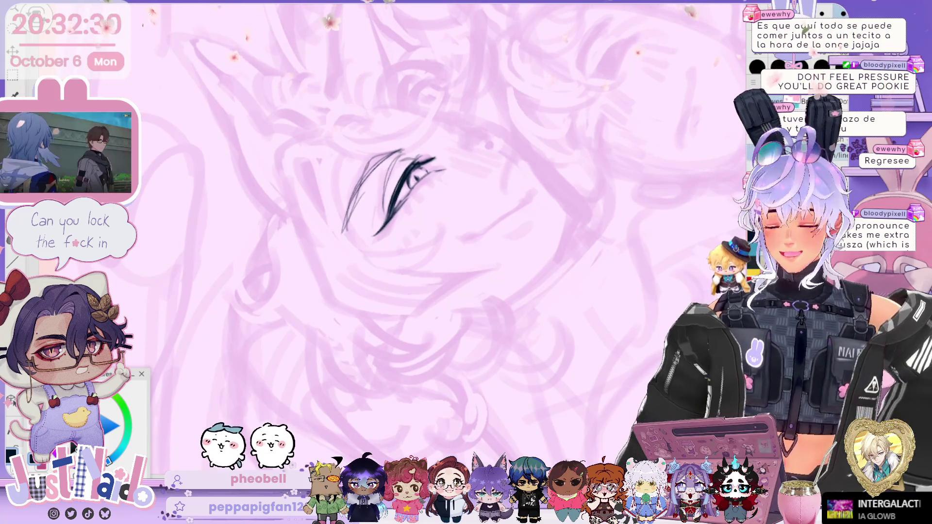
key("ctrl+z")
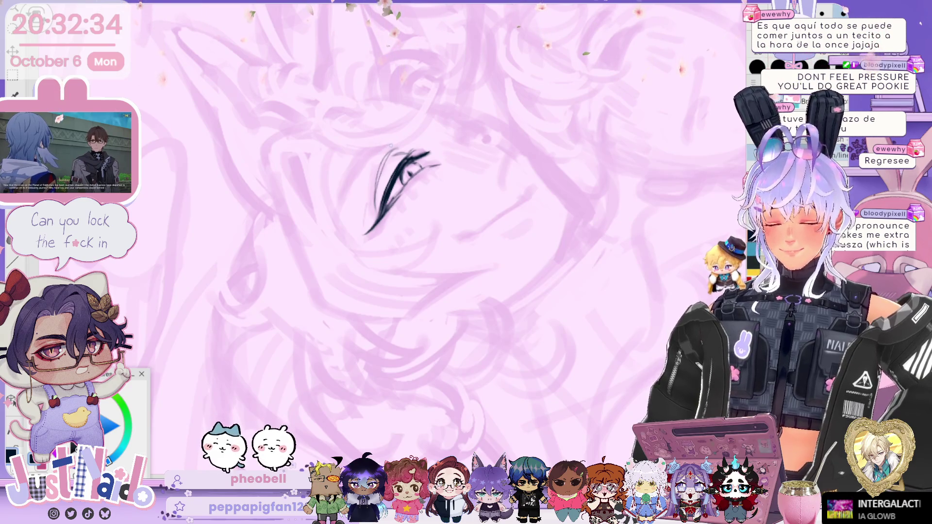
mouse_move(385, 145)
left_mouse_down()
mouse_move(343, 201)
mouse_move(347, 193)
left_mouse_up()
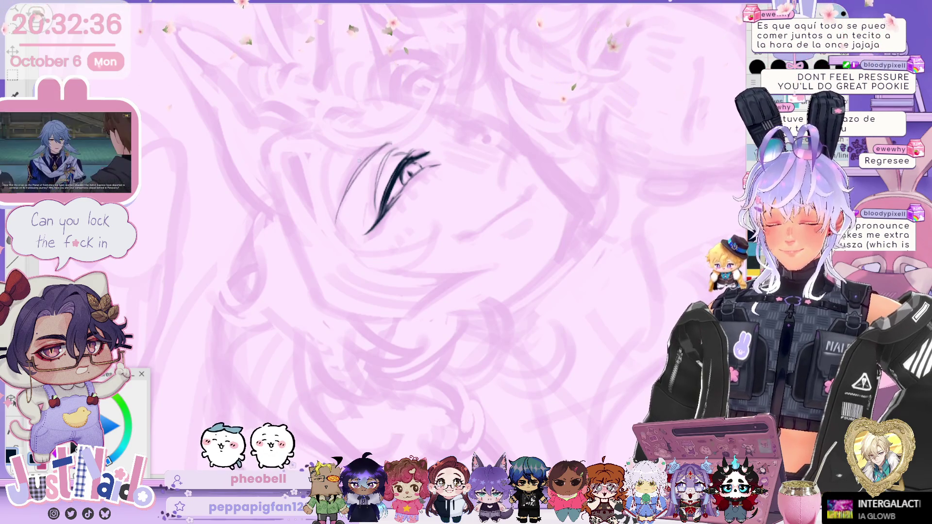
mouse_move(372, 147)
left_mouse_down()
mouse_move(333, 221)
mouse_move(346, 192)
left_mouse_up()
mouse_move(393, 141)
left_mouse_down()
mouse_move(360, 159)
mouse_move(341, 199)
left_mouse_up()
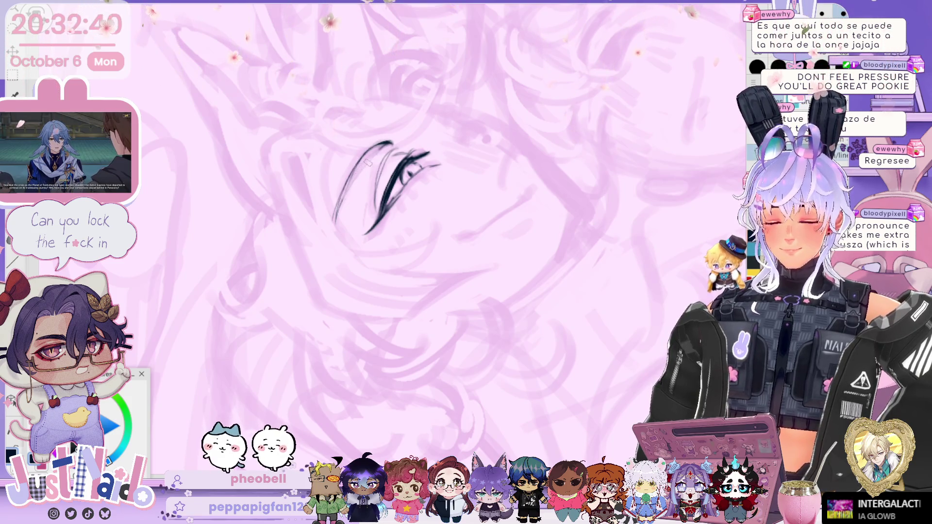
left_click_drag(384, 145, 333, 221)
left_click_drag(384, 148, 336, 218)
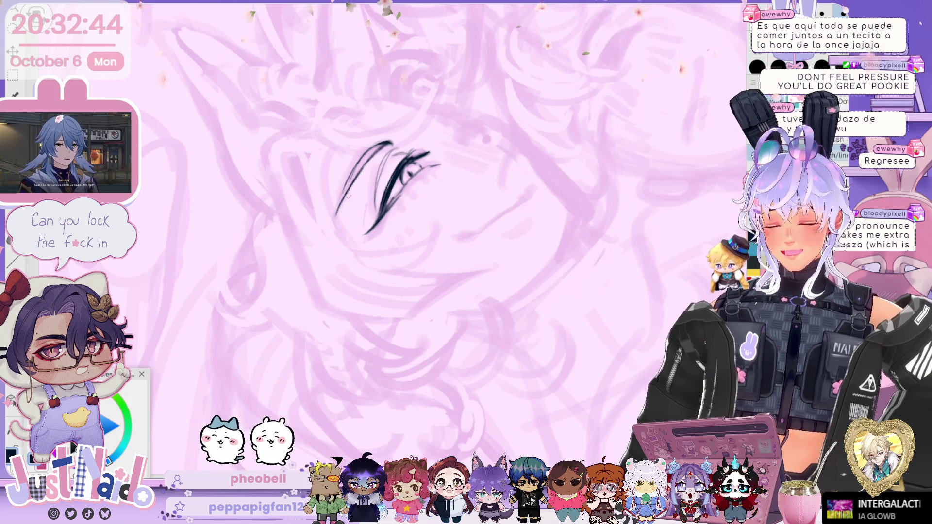
key("ctrl+z")
left_click_drag(358, 161, 335, 224)
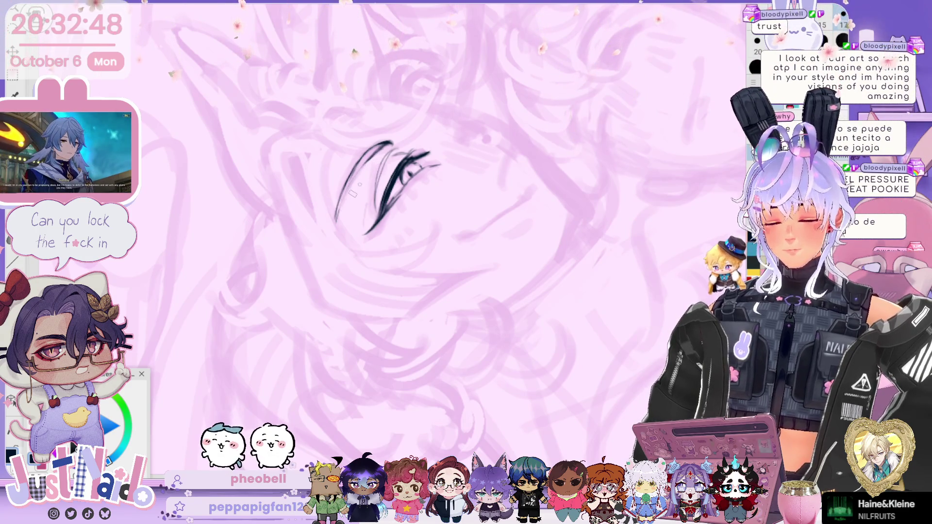
left_click_drag(379, 152, 342, 203)
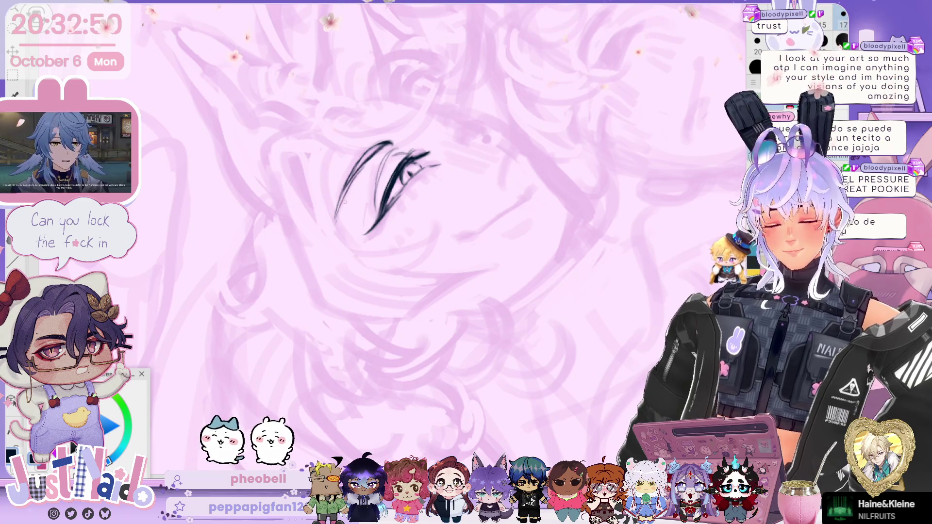
left_click_drag(370, 151, 335, 219)
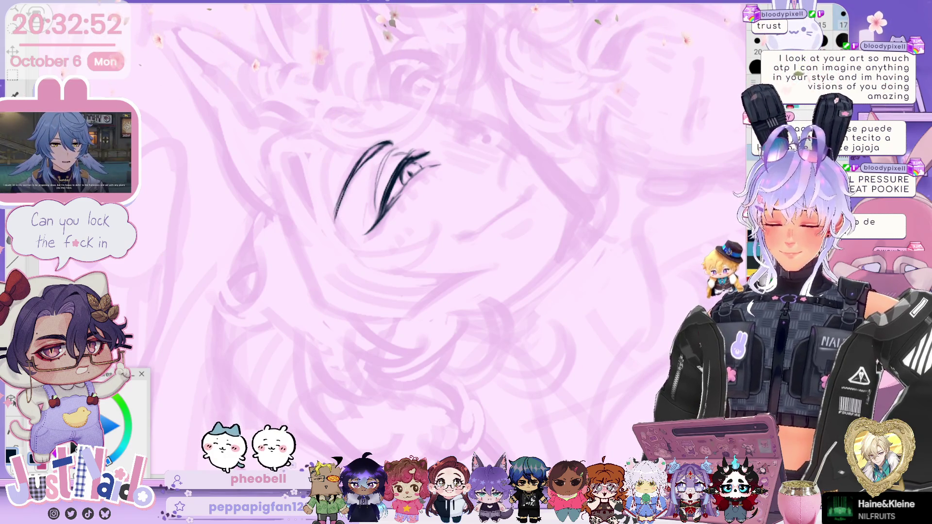
Step: Rotate the eye level and darken the lower eyelashes beneath it
mouse_move(398, 209)
left_mouse_down()
mouse_move(378, 181)
mouse_move(447, 125)
mouse_move(480, 128)
left_mouse_up()
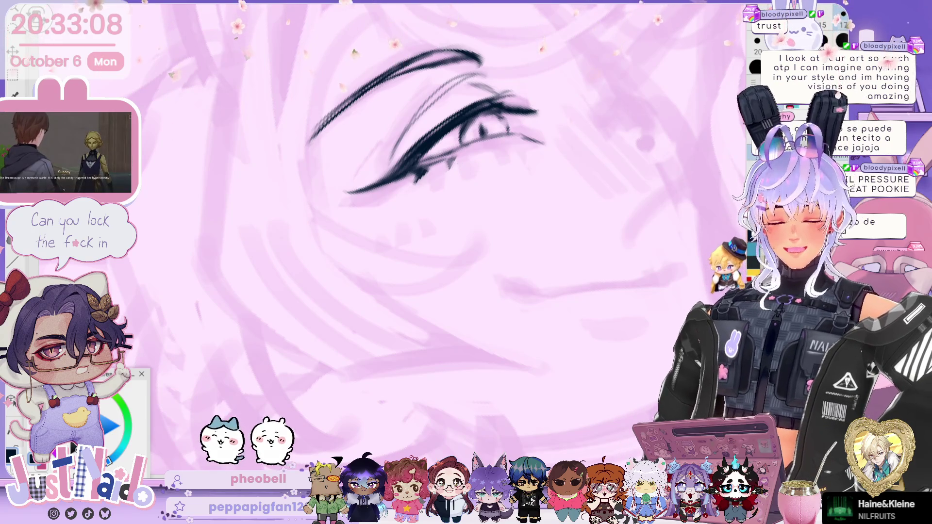
key("minus")
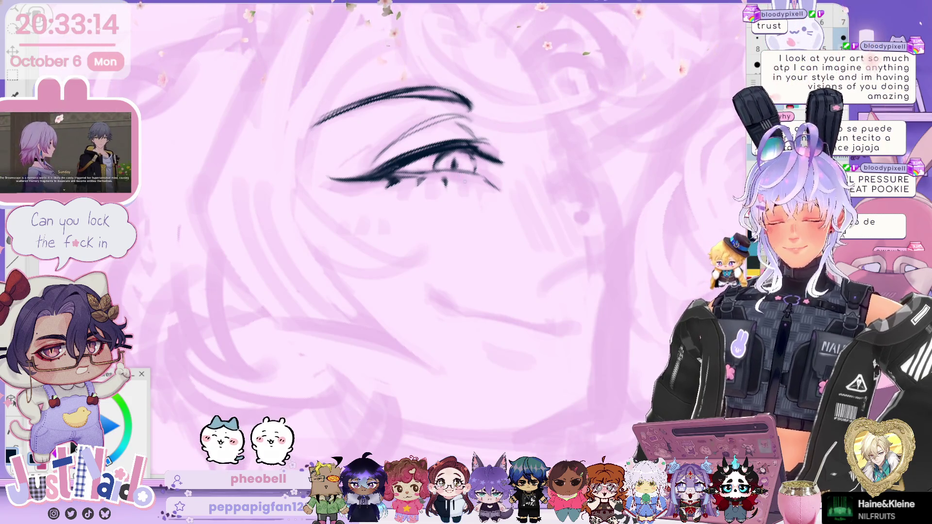
scroll(563, 136, "down", 5)
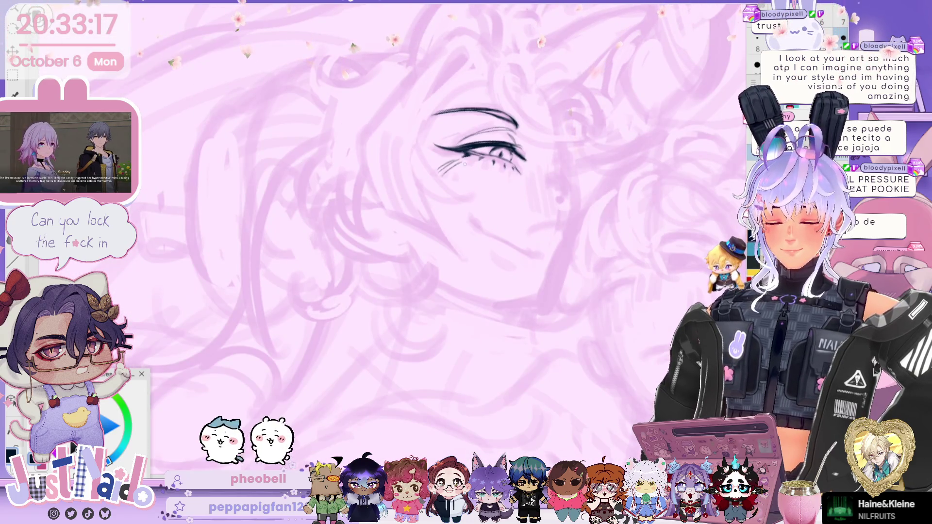
left_click_drag(465, 165, 467, 179)
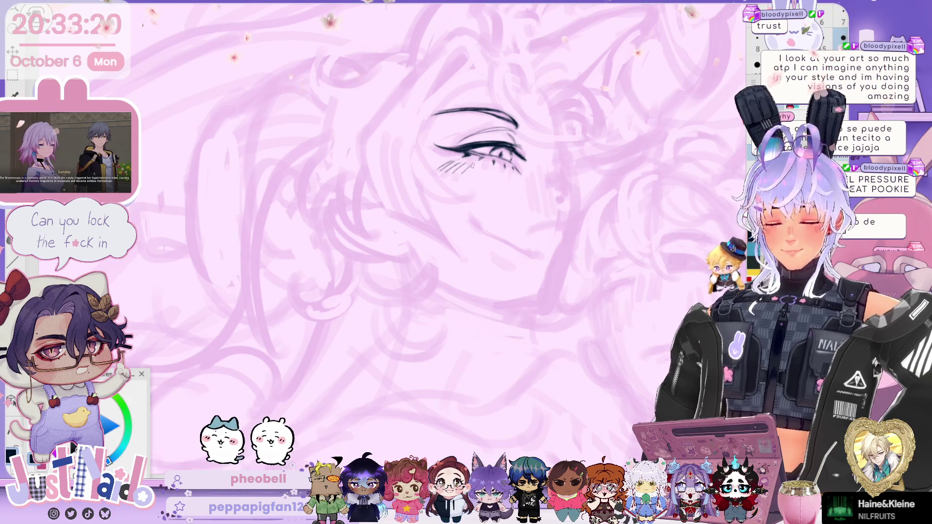
Step: Pan to the second face, start its eye stroke, and mirror the canvas horizontally
mouse_move(577, 190)
left_mouse_down()
mouse_move(437, 193)
mouse_move(347, 141)
left_mouse_up()
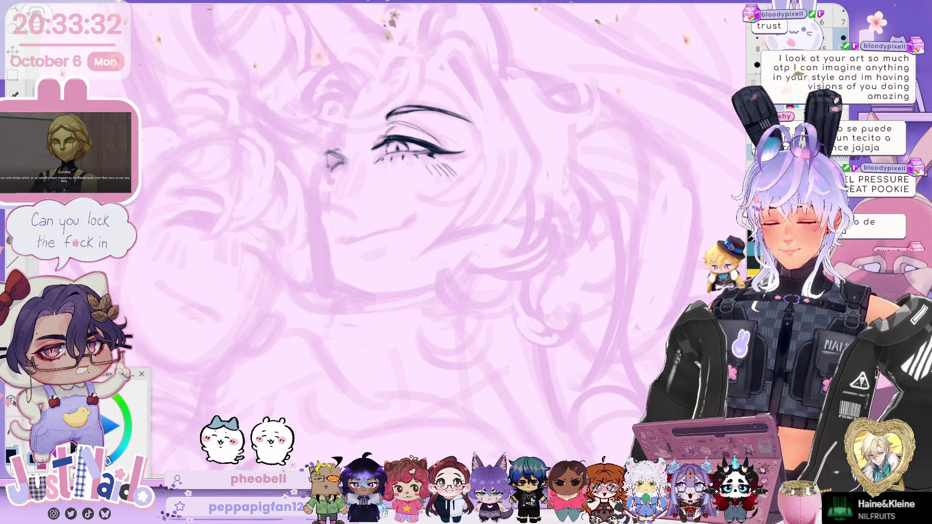
left_click_drag(304, 169, 327, 161)
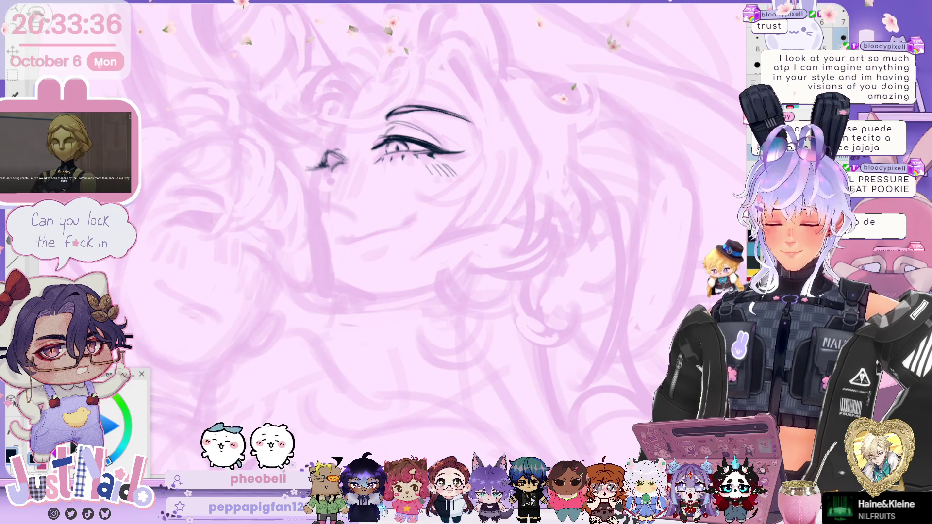
key("h")
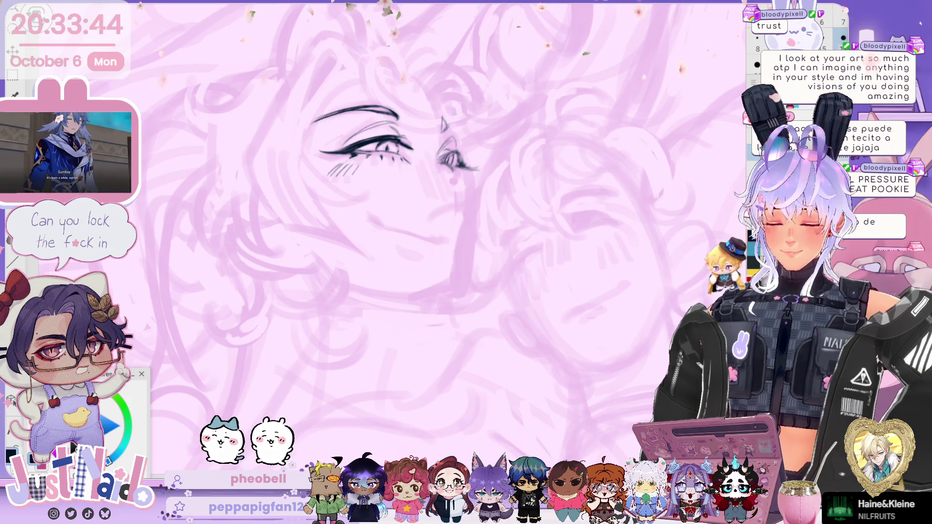
Step: Ink the nose line between the eyes, then add a lash at the second eye's outer corner
left_click_drag(432, 152, 412, 169)
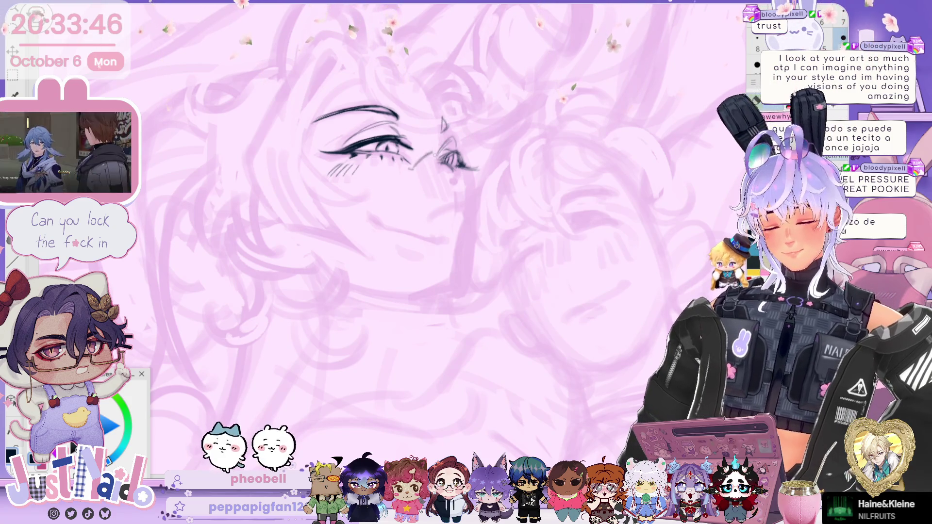
key("h")
left_click_drag(349, 141, 325, 196)
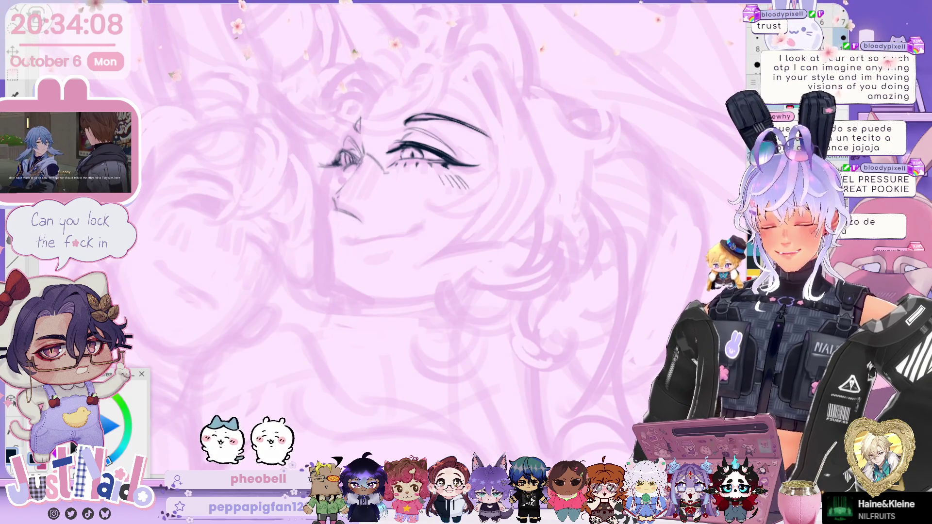
scroll(437, 194, "up", 3)
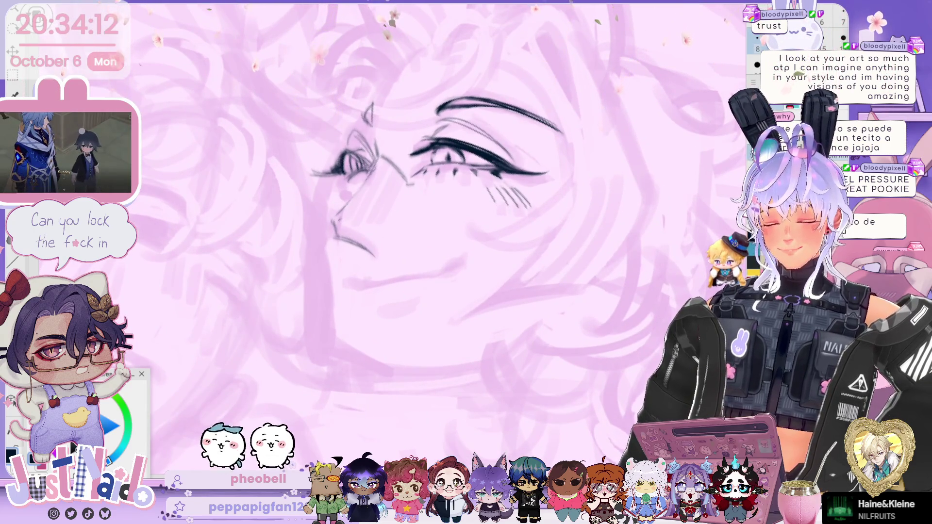
left_click_drag(340, 168, 315, 170)
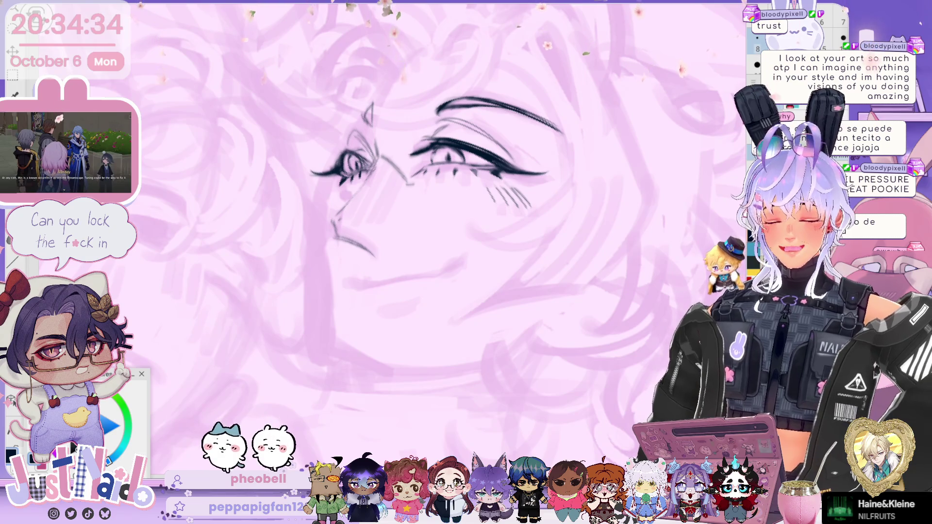
Step: Add a small eyebrow stroke and darken the eye line, with the view rotated sideways
key("h")
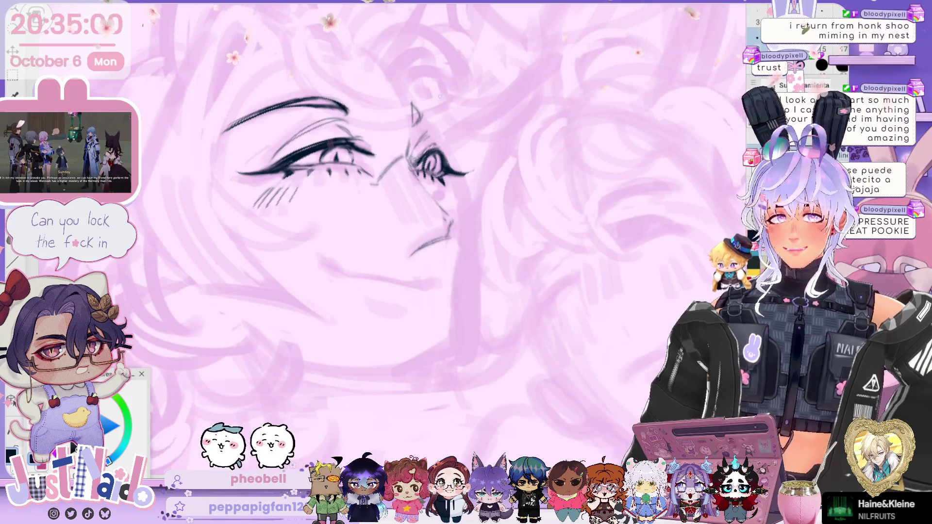
scroll(379, 195, "down", 3)
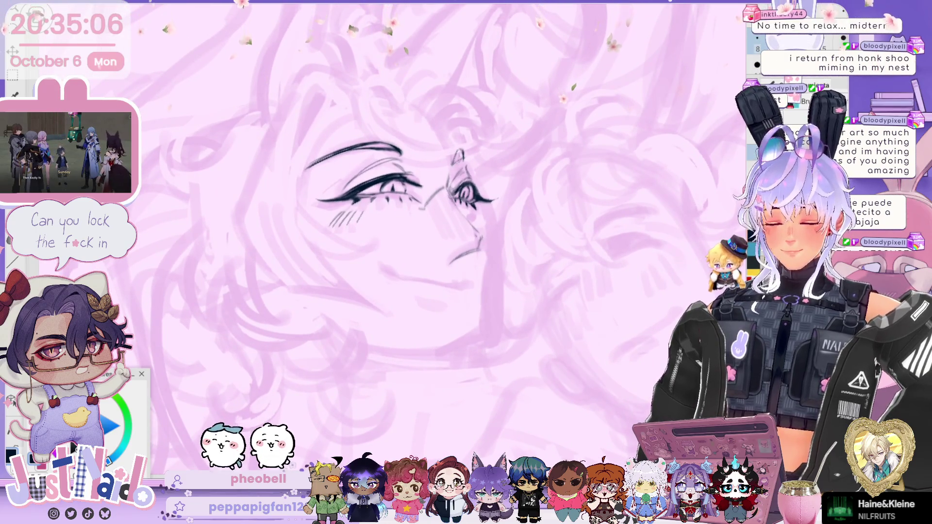
left_click_drag(451, 162, 461, 150)
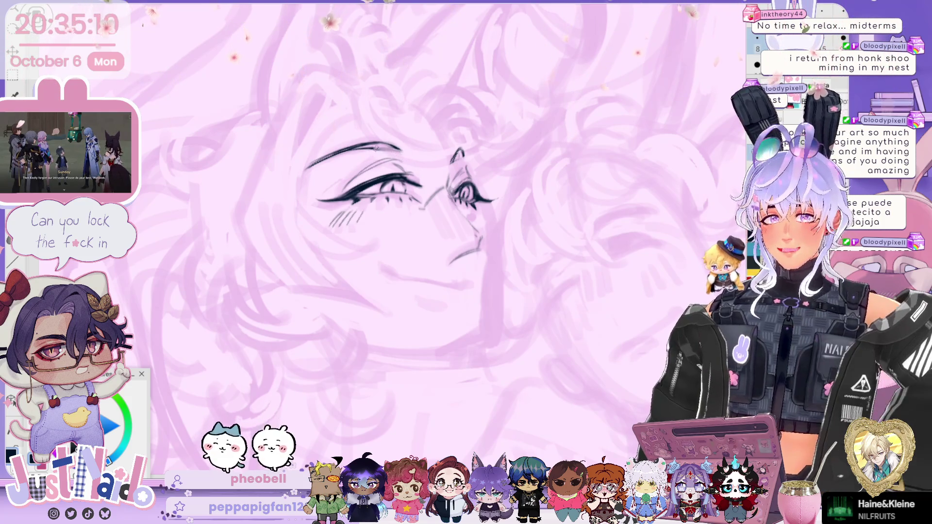
key("Delete")
key("Delete")
key("Delete")
key("Delete")
key("Delete")
key("Delete")
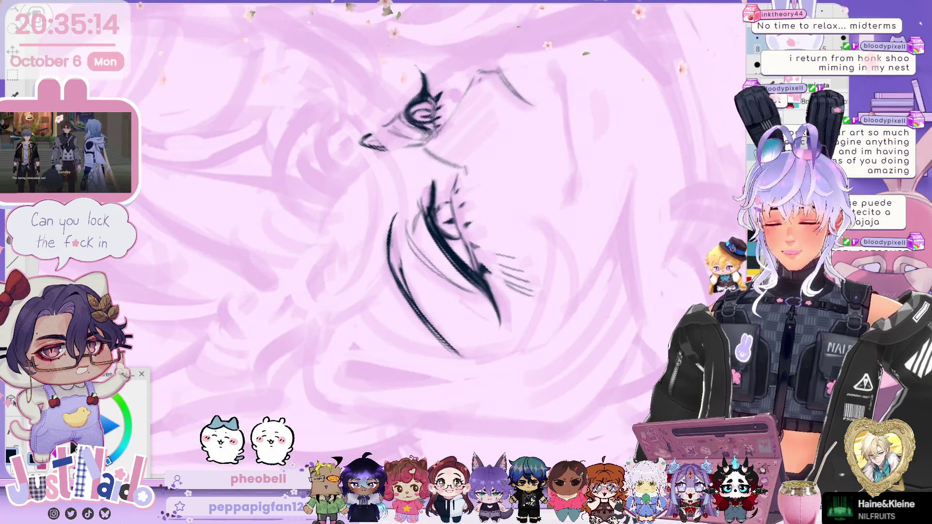
left_click_drag(405, 269, 399, 227)
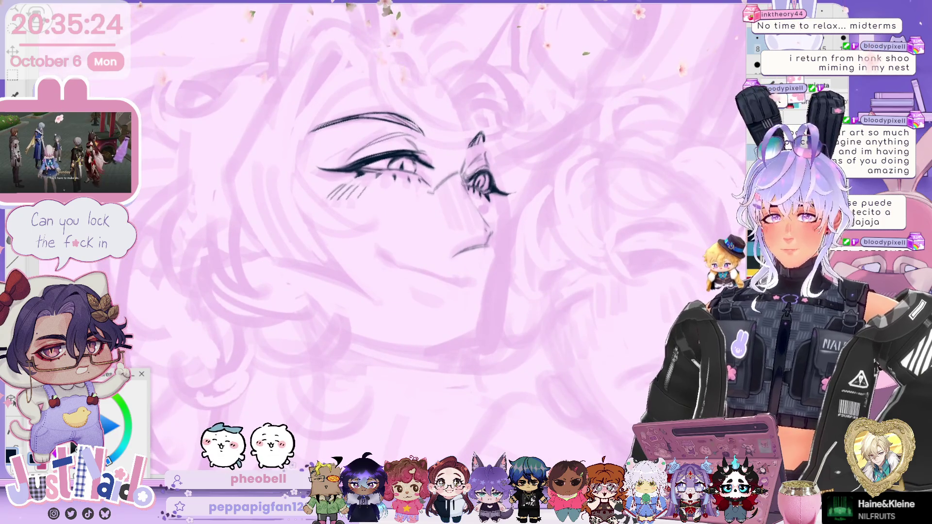
Step: Ink the line running from the nose into the mouth on the flipped view
key("h")
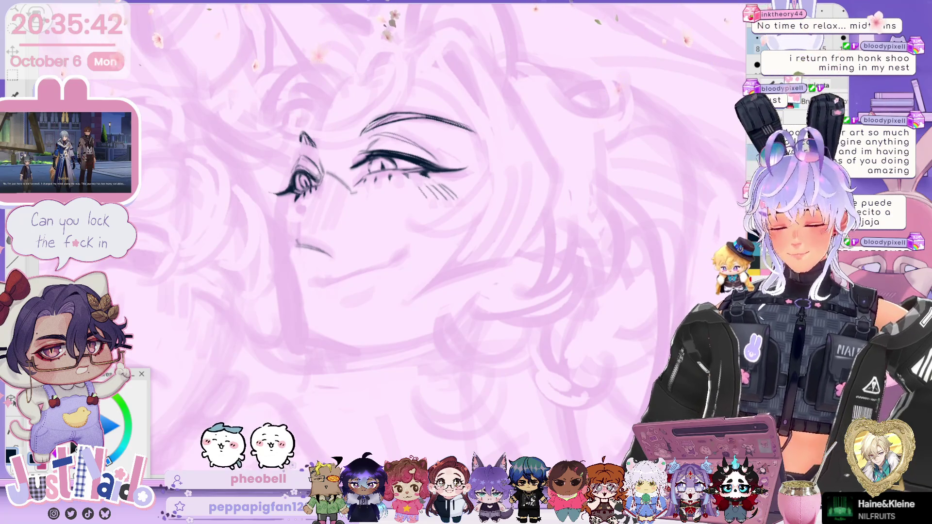
left_click_drag(292, 236, 318, 250)
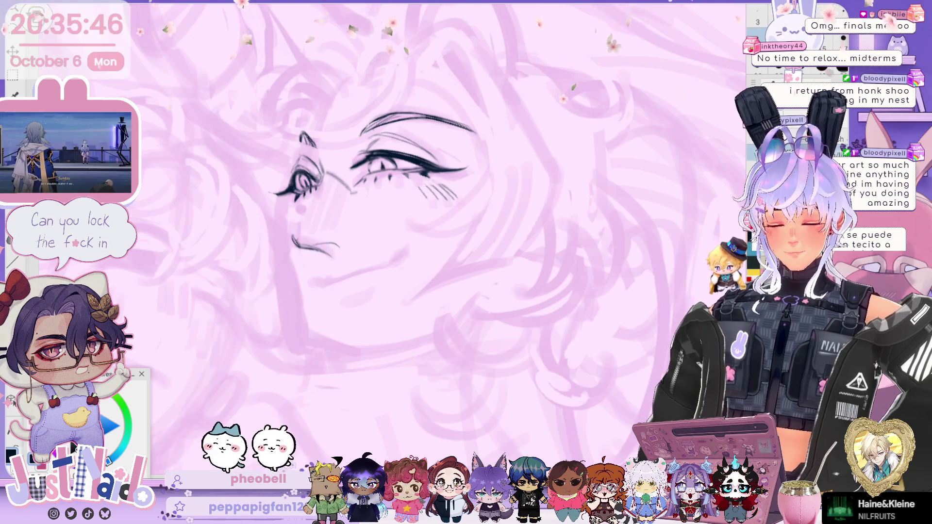
key("h")
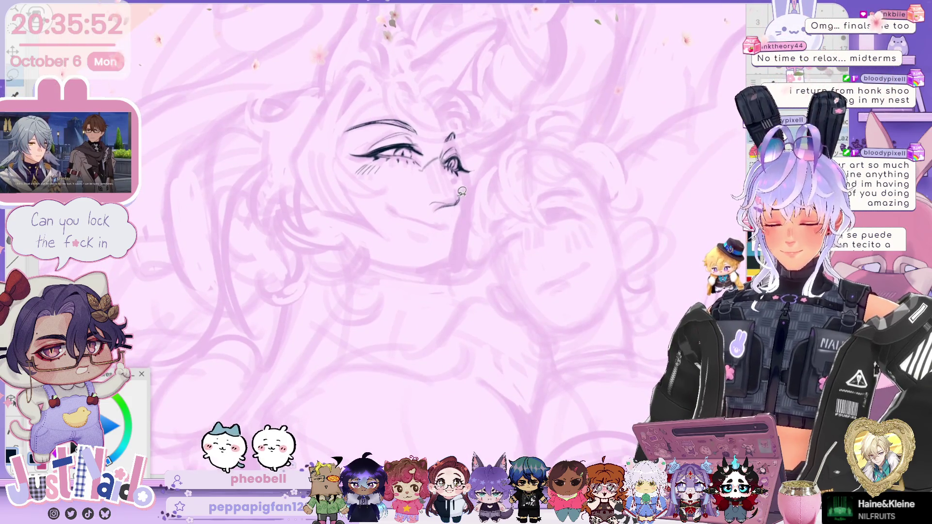
Step: Lasso the nose and mouth strokes, transform them into place, and deselect
left_click_drag(457, 190, 475, 208)
key("ctrl+t")
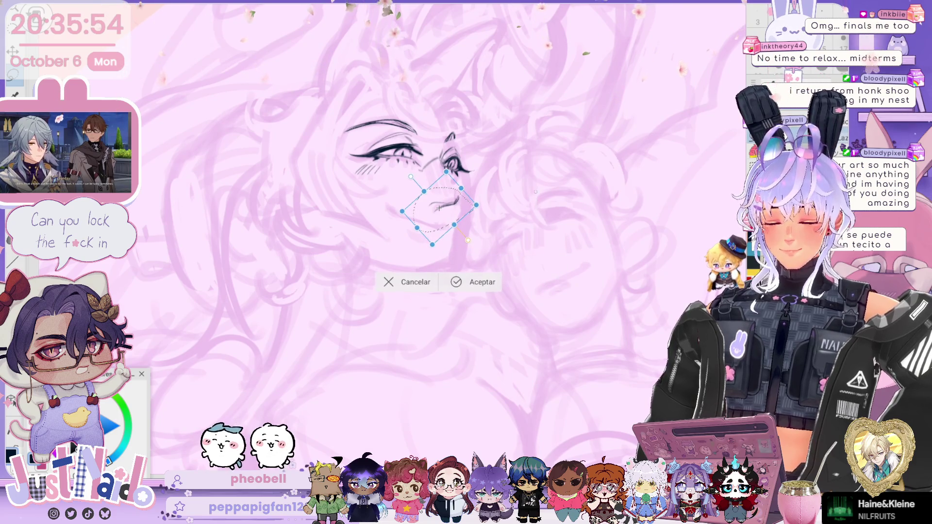
key("Return")
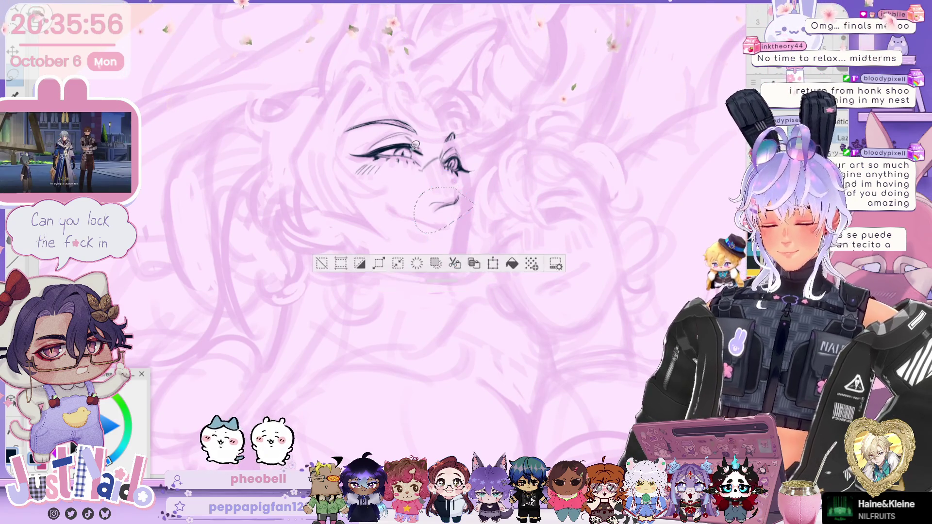
key("ctrl+d")
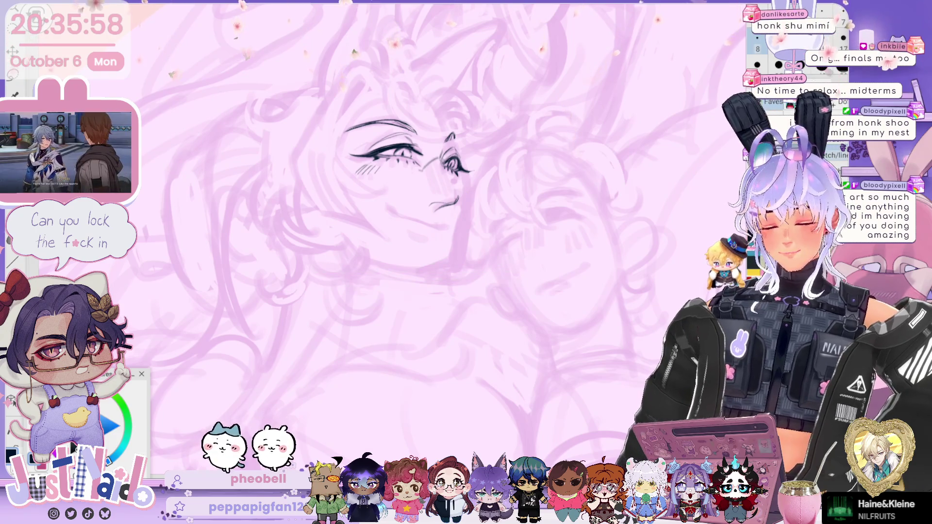
Step: On the mirrored view, lasso the nearer eye strokes and transform them slightly
key("h")
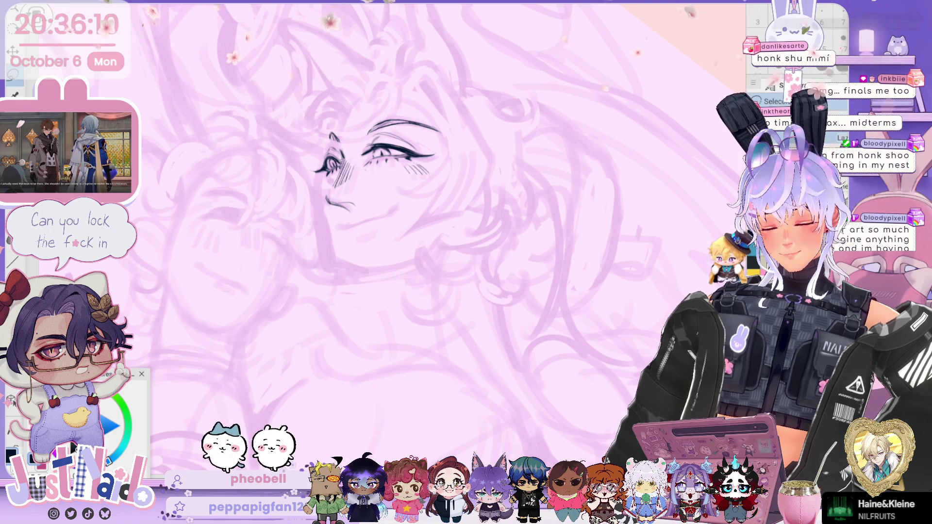
mouse_move(346, 155)
left_mouse_down()
mouse_move(328, 190)
mouse_move(346, 154)
left_mouse_up()
scroll(357, 159, "up", 3)
key("h")
key("ctrl+t")
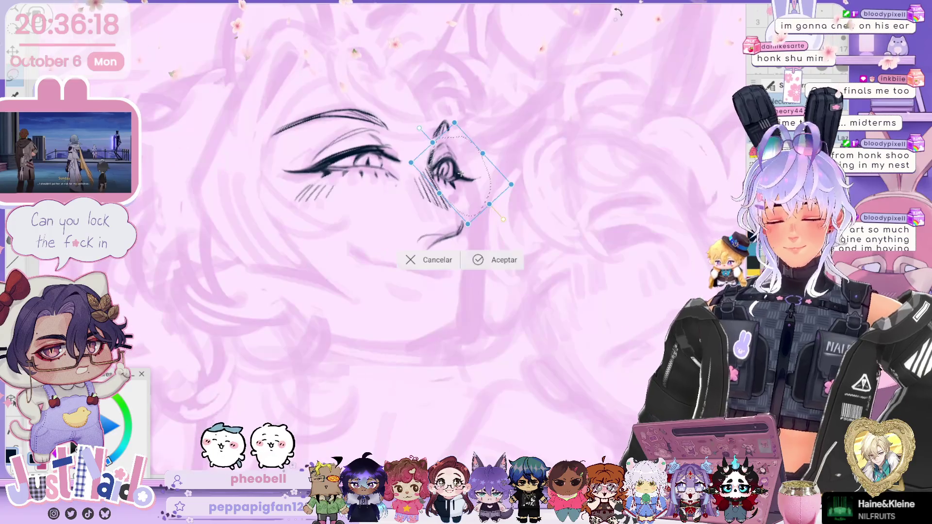
key("Return")
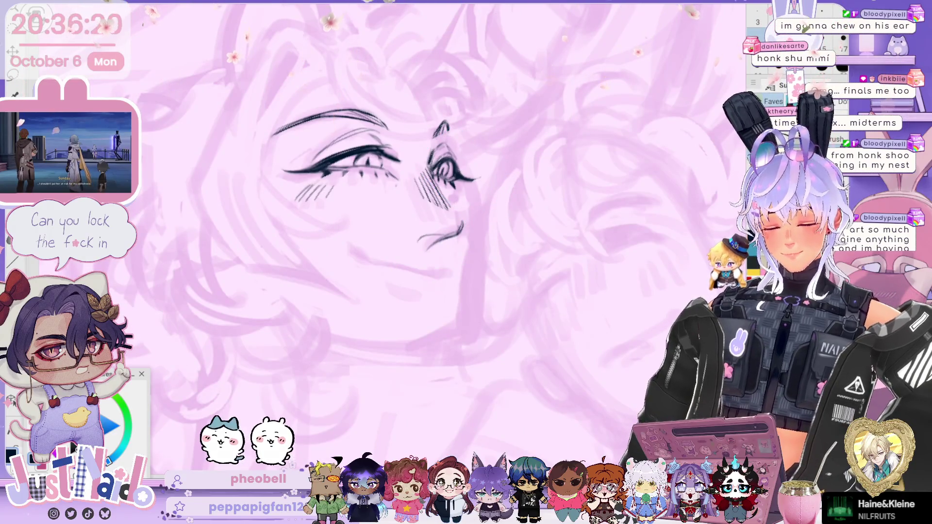
key("h")
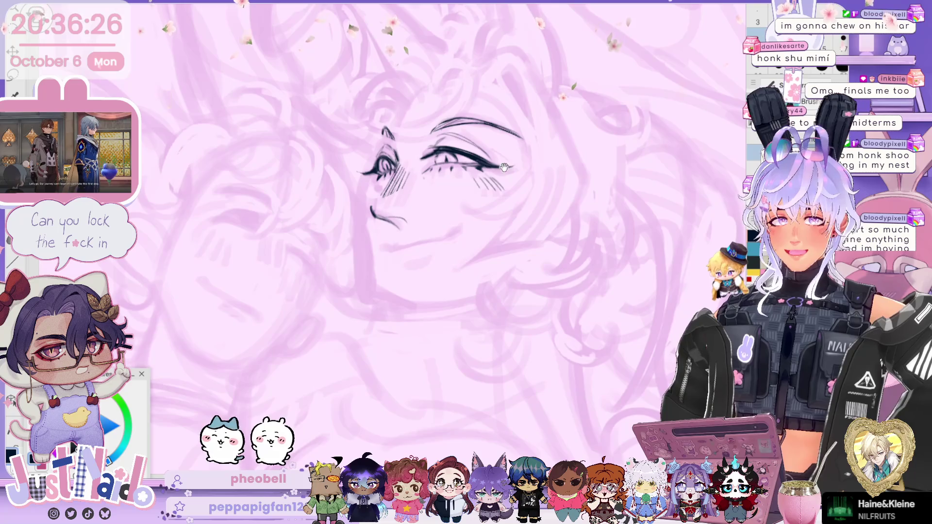
Step: Zoom in on the eye sketch and begin another Ctrl+T transform of it
left_click_drag(504, 167, 492, 157)
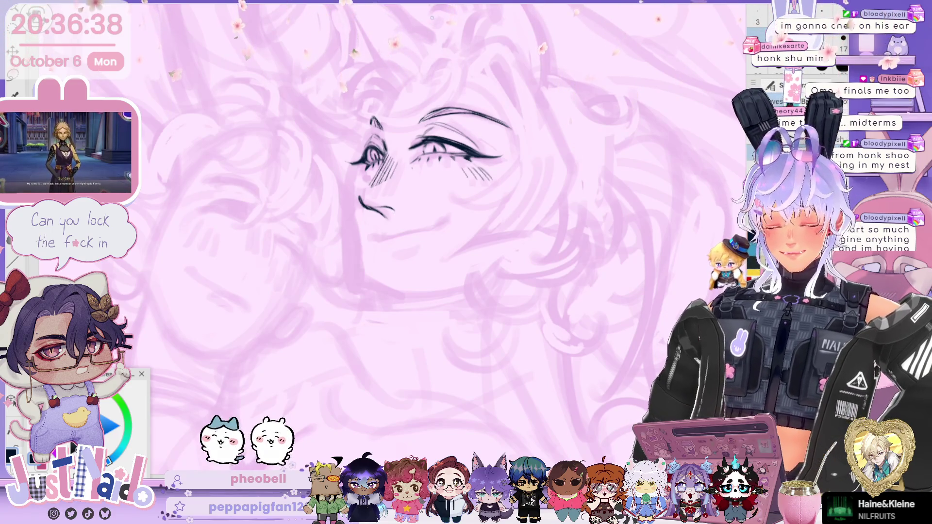
scroll(374, 238, "up", 1)
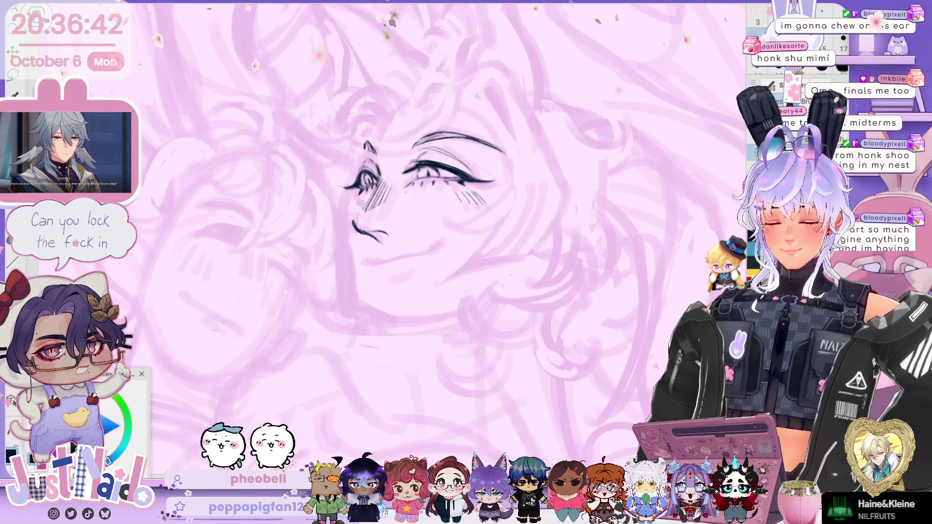
key("ctrl+t")
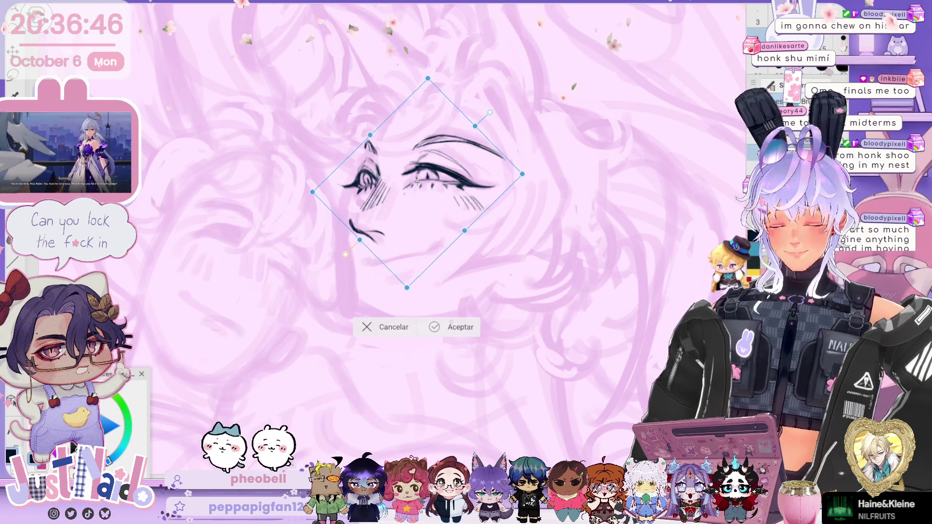
Step: Confirm the eye transform and redraw a small tongue inside the smile
key("Return")
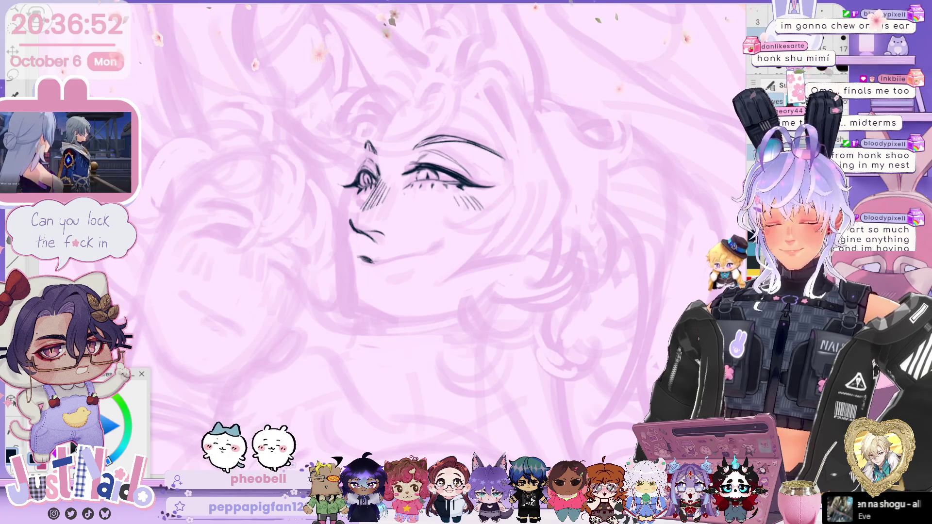
key("h")
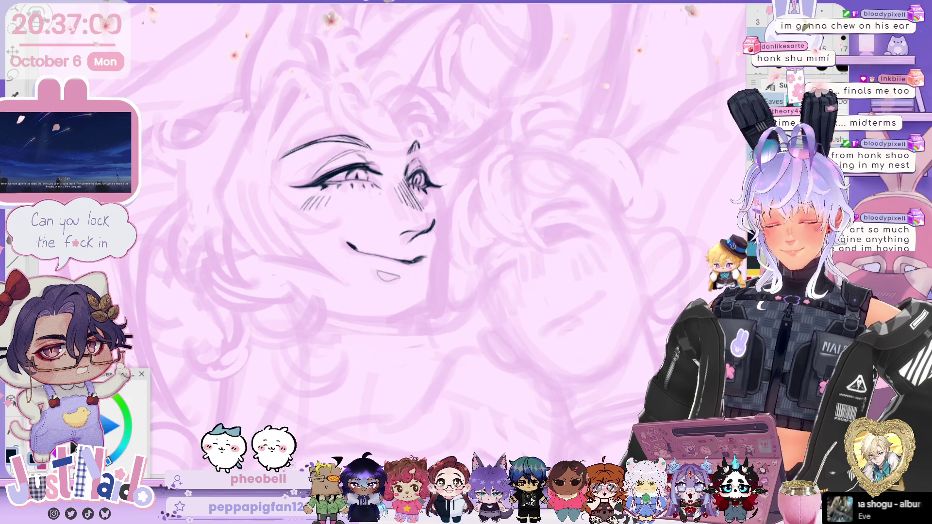
key("ctrl+z")
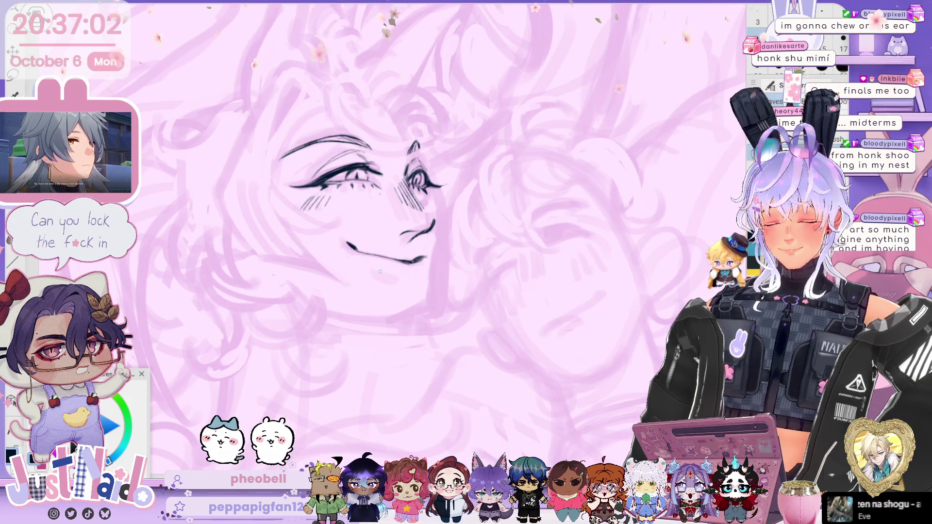
left_click_drag(384, 277, 384, 282)
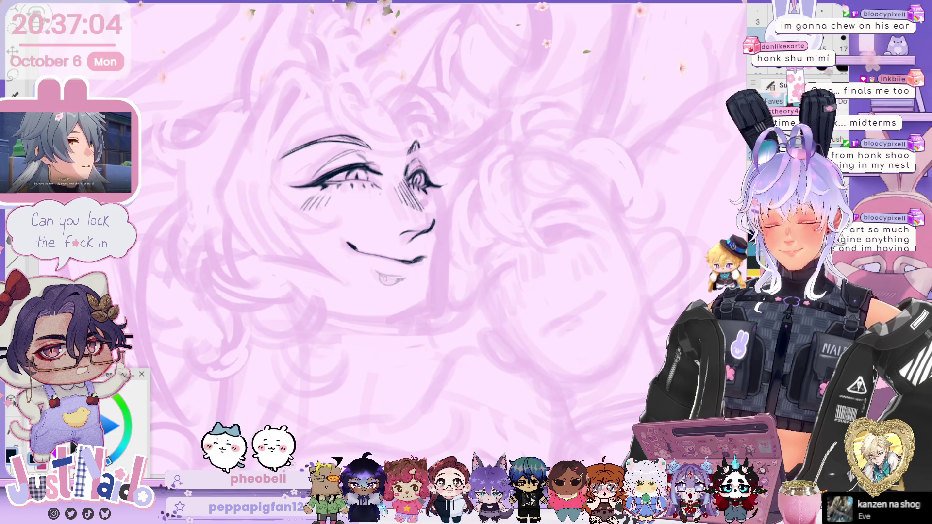
scroll(369, 228, "down", 1)
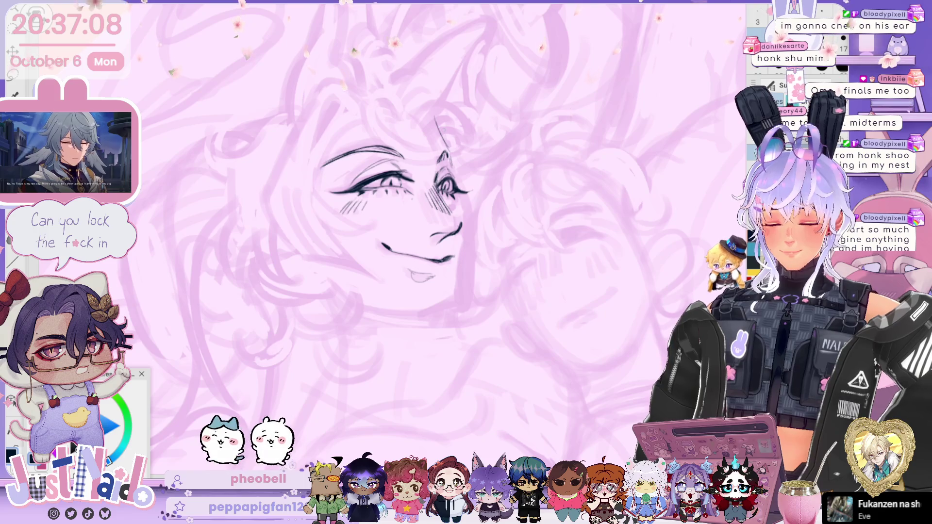
Step: Extend the nose bridge upward past the eye and ink the jaw and neck line
left_click_drag(402, 93, 434, 116)
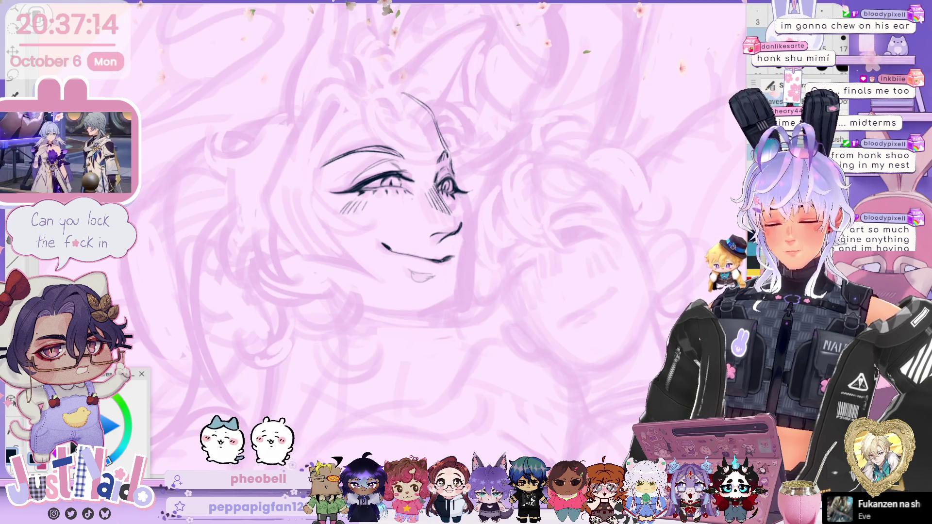
mouse_move(467, 221)
left_mouse_down()
mouse_move(459, 274)
mouse_move(436, 316)
left_mouse_up()
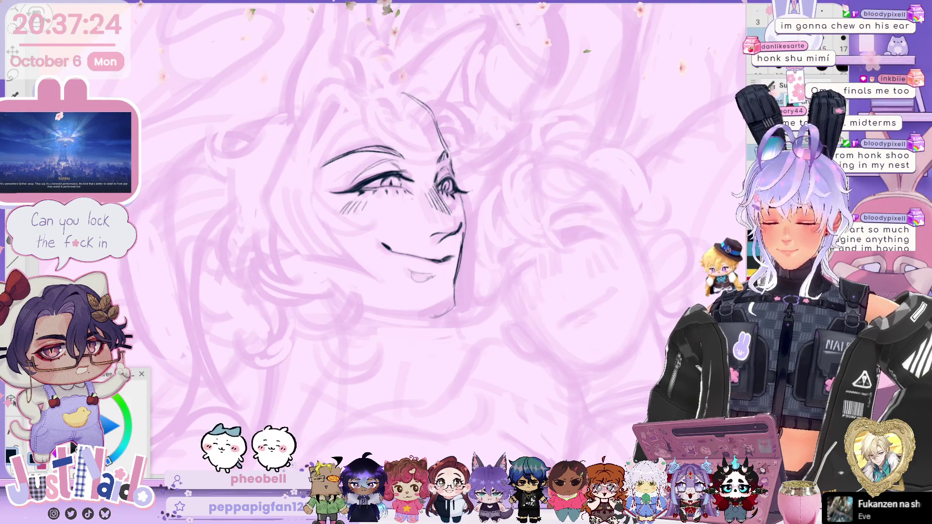
key("h")
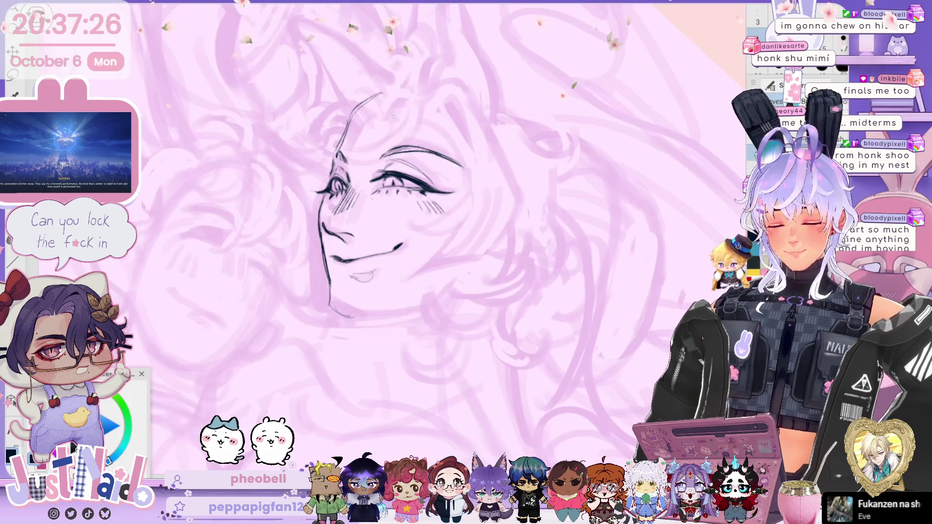
key("ctrl+z")
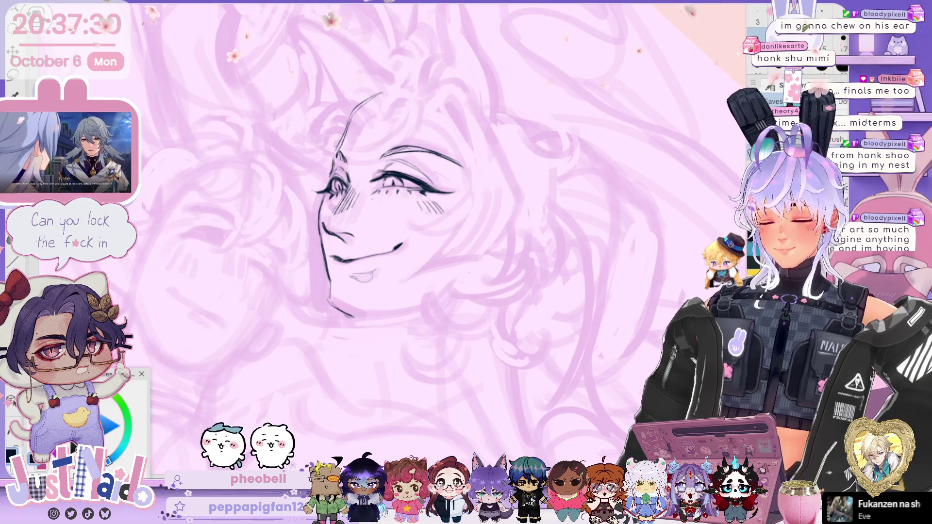
left_click_drag(328, 294, 355, 316)
key("h")
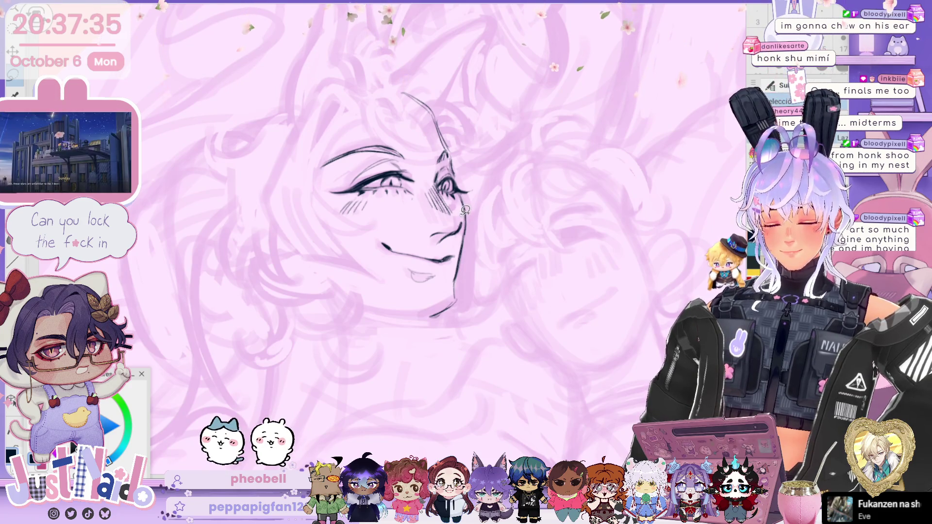
Step: Lasso the nose strokes, rotate and reposition them, and confirm
mouse_move(464, 217)
left_mouse_down()
mouse_move(427, 235)
mouse_move(449, 244)
mouse_move(463, 218)
left_mouse_up()
key("ctrl+t")
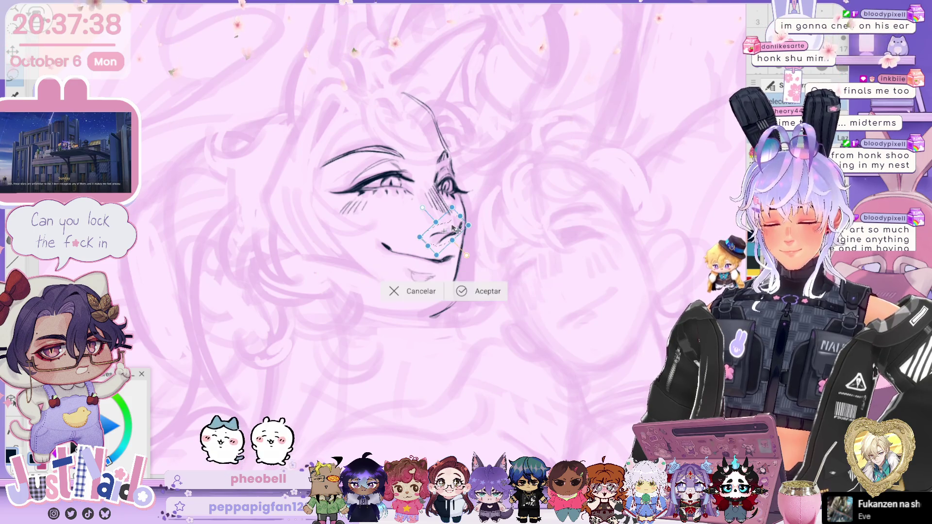
left_click_drag(466, 254, 459, 236)
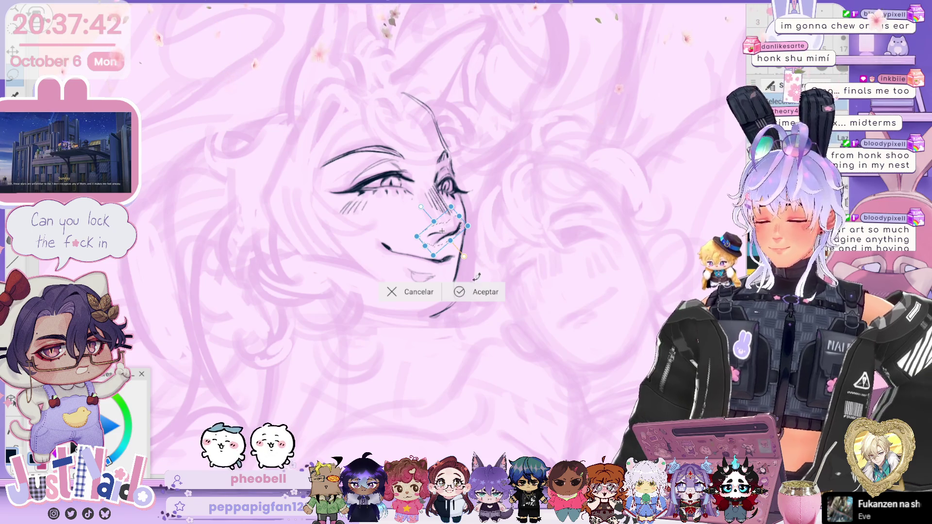
left_click(485, 292)
key("ctrl+d")
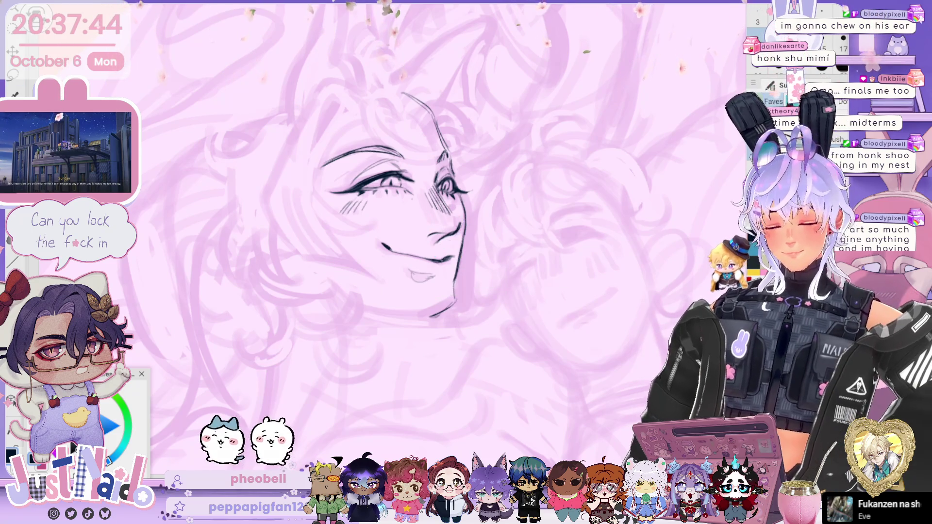
mouse_move(470, 170)
left_mouse_down()
mouse_move(519, 163)
mouse_move(519, 183)
left_mouse_up()
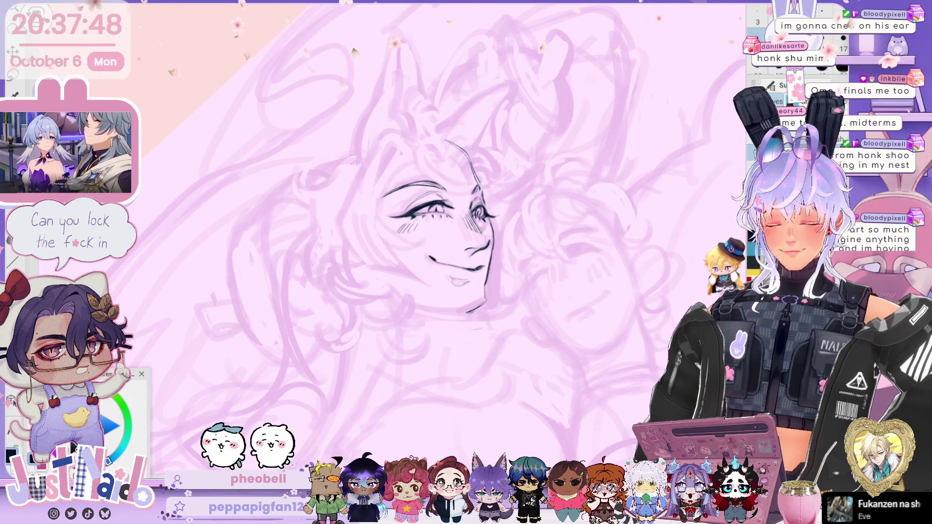
Step: Move the whole face line art slightly right and down, rotate it about 2° counterclockwise, and confirm with Aceptar
key("ctrl+t")
left_click_drag(488, 264, 504, 269)
left_click_drag(609, 214, 565, 213)
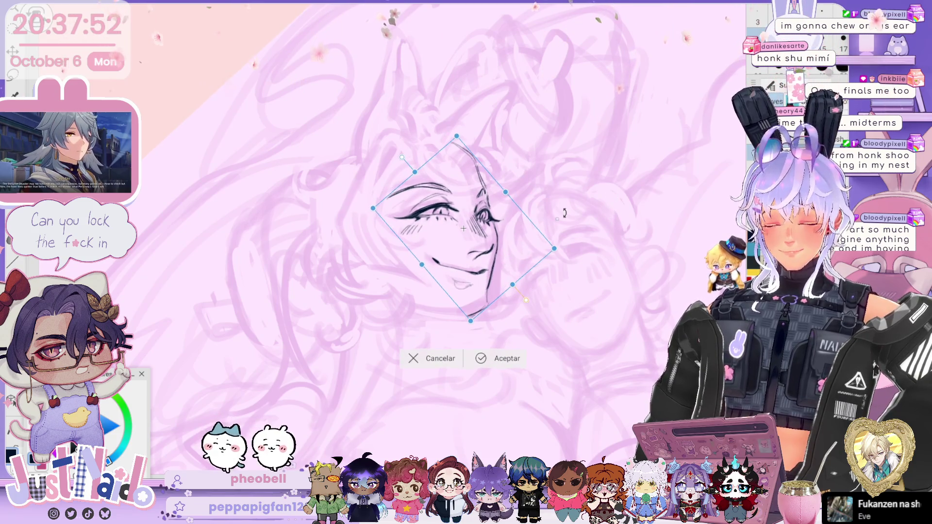
left_click_drag(516, 258, 518, 258)
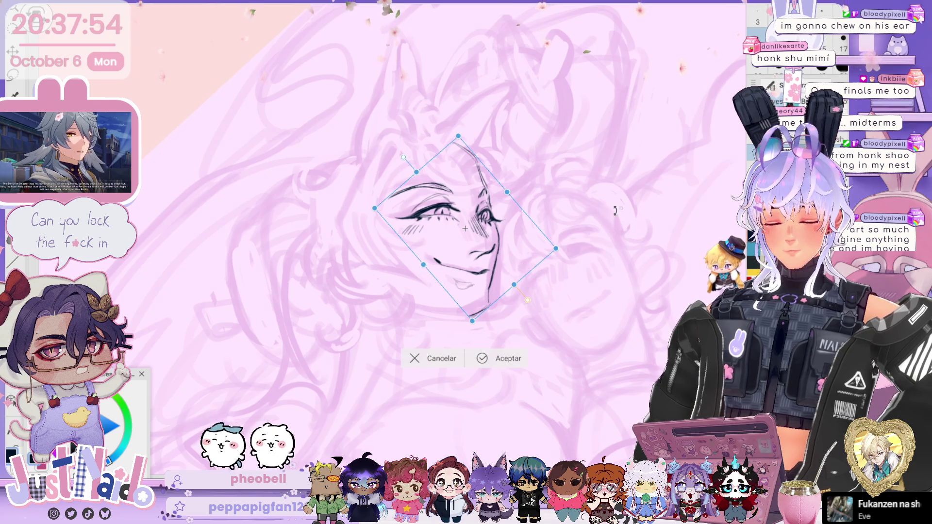
left_click_drag(620, 203, 615, 191)
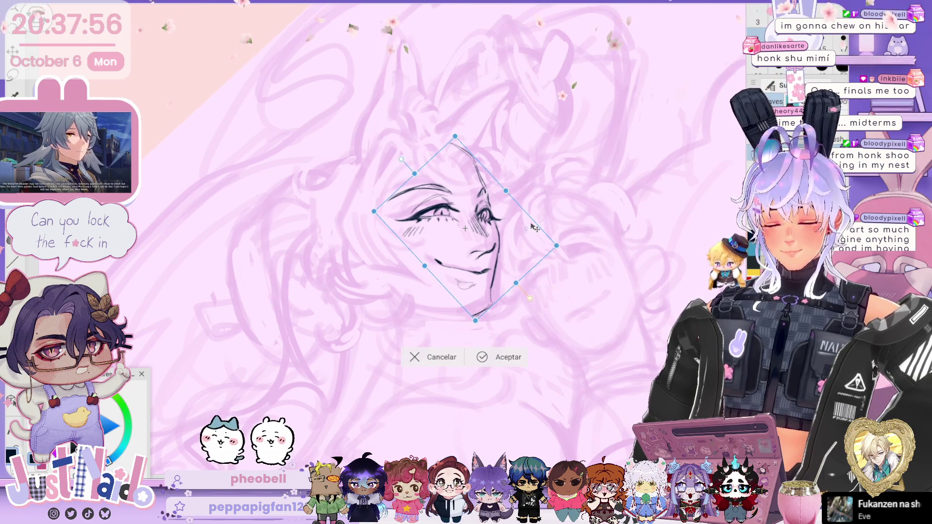
left_click(485, 357)
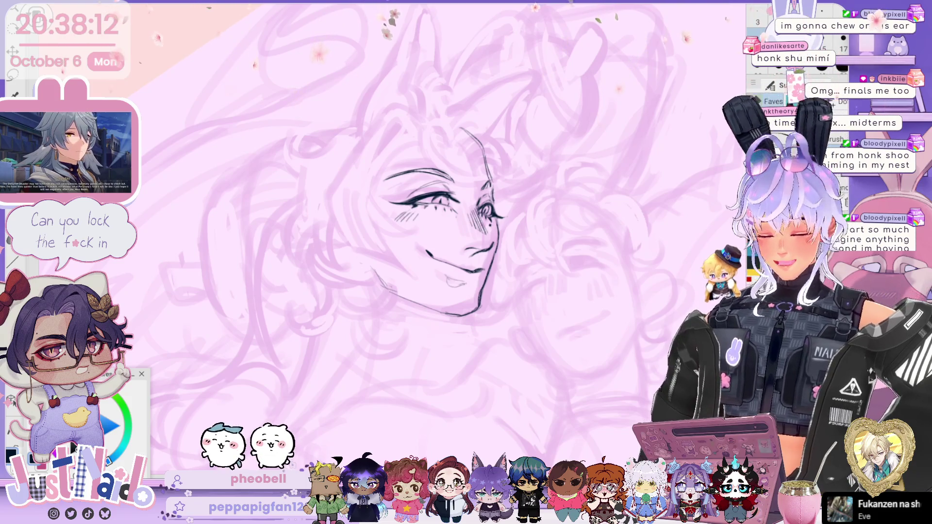
Step: Erase the hatch strokes beside the eye and lasso-select the nose region on the mirrored view
scroll(440, 224, "up", 5)
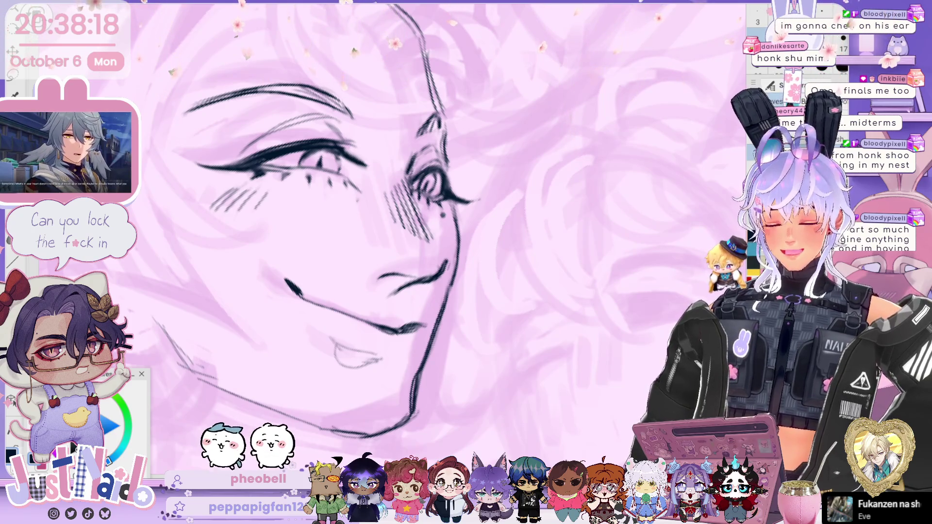
mouse_move(410, 233)
left_mouse_down()
mouse_move(388, 187)
mouse_move(425, 240)
left_mouse_up()
key("h")
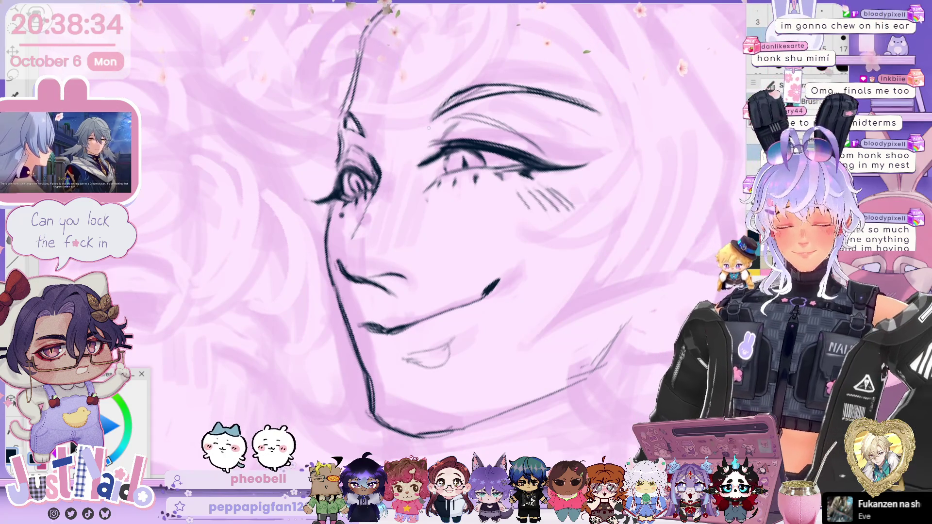
scroll(437, 218, "down", 4)
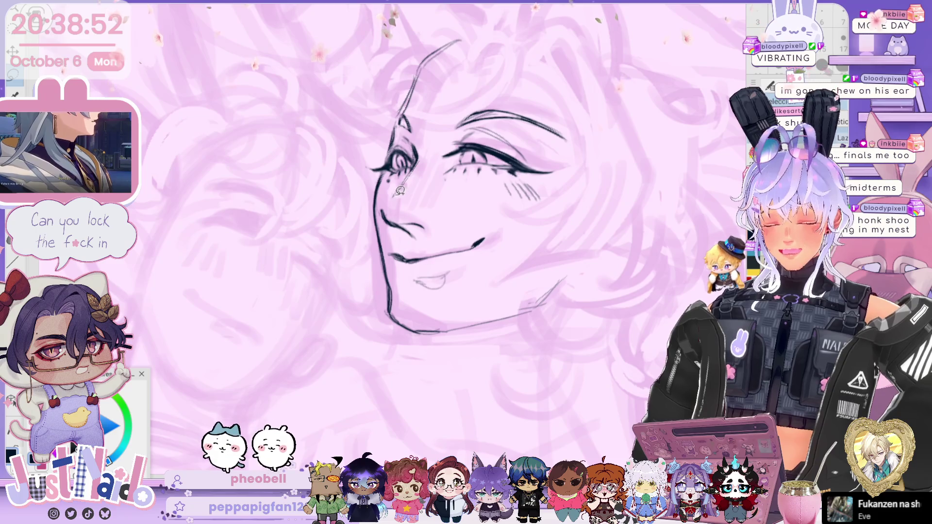
mouse_move(415, 203)
left_mouse_down()
mouse_move(433, 181)
mouse_move(432, 145)
left_mouse_up()
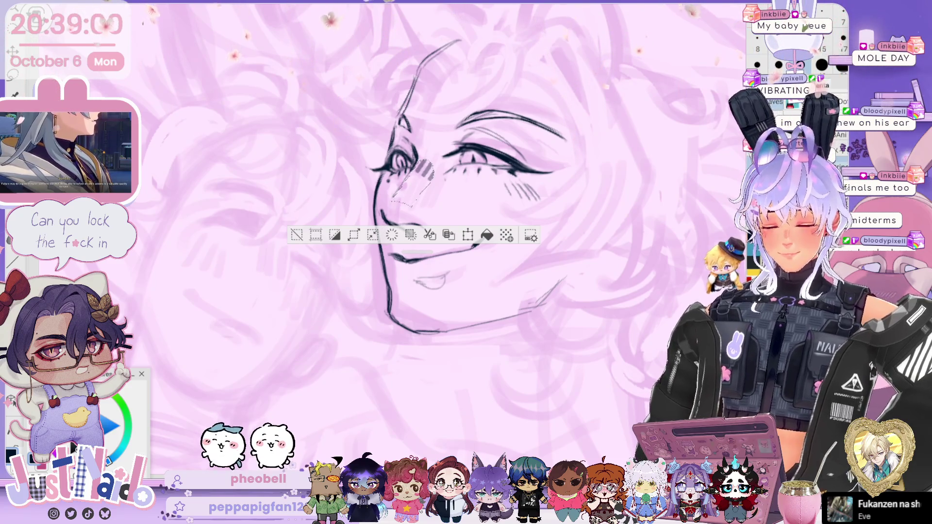
Step: Clear the old nose hatching and redraw it as diagonal strokes, dropping the last one
key("Delete")
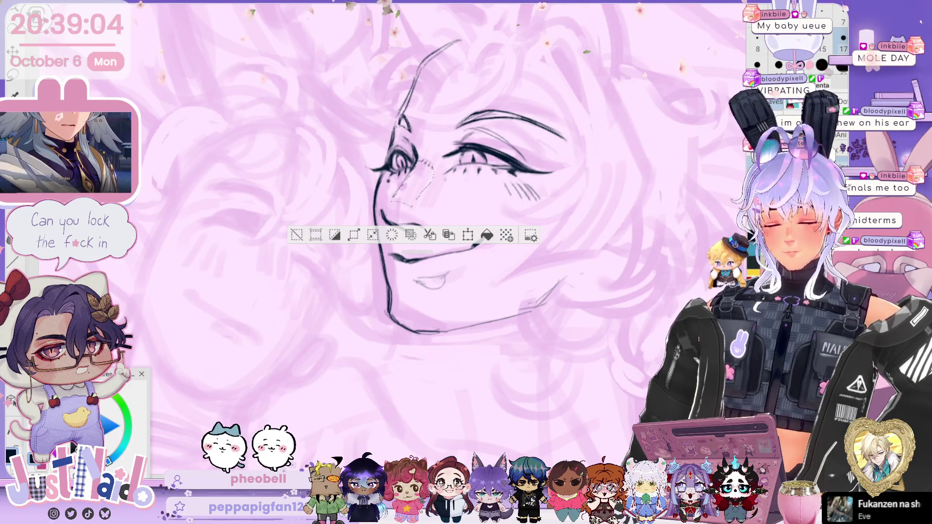
left_click_drag(421, 176, 408, 191)
left_click_drag(420, 183, 398, 206)
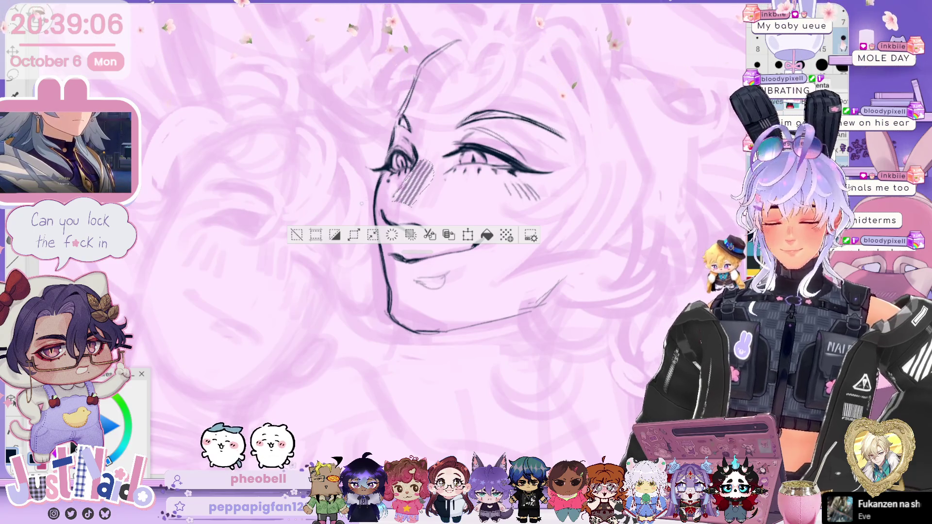
key("ctrl+d")
key("ctrl+z")
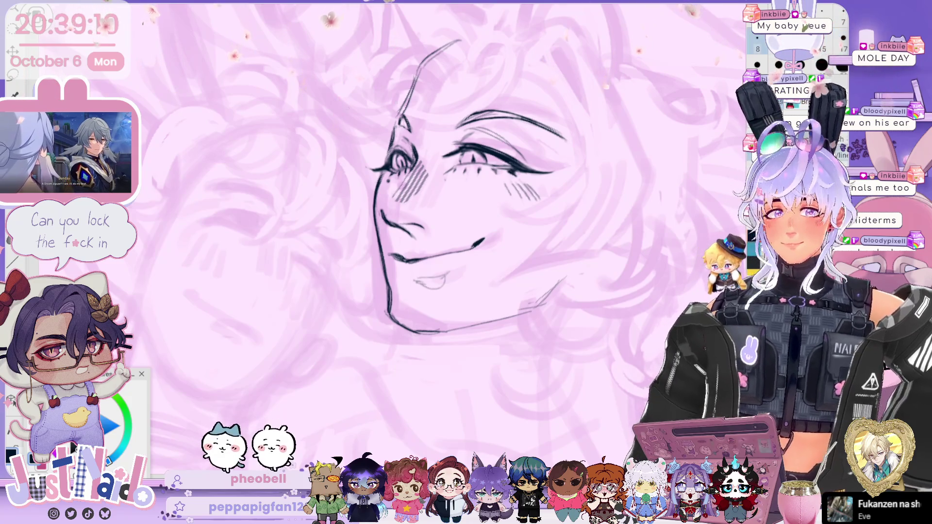
Step: Mirror the canvas view and recentre it on the face
key("h")
mouse_move(641, 110)
left_mouse_down()
mouse_move(555, 122)
mouse_move(584, 103)
left_mouse_up()
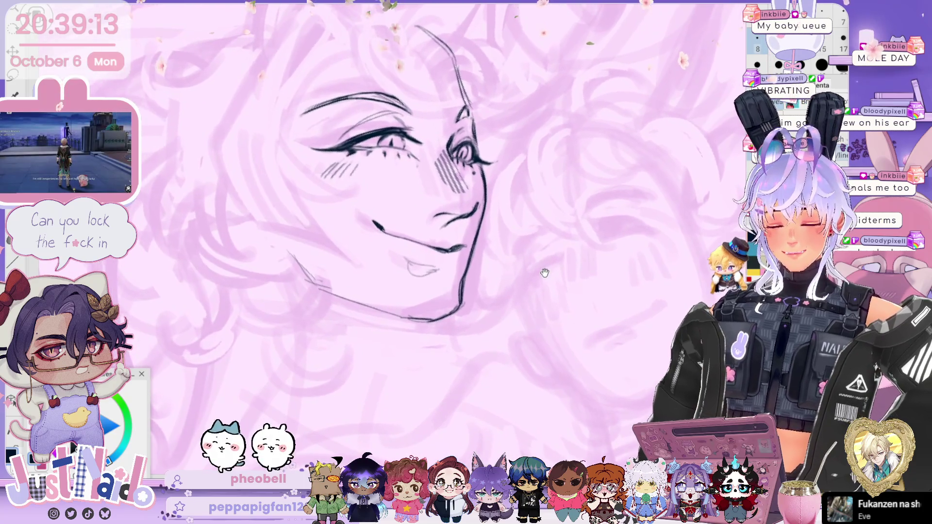
mouse_move(545, 273)
left_mouse_down()
mouse_move(595, 317)
mouse_move(560, 337)
mouse_move(588, 317)
left_mouse_up()
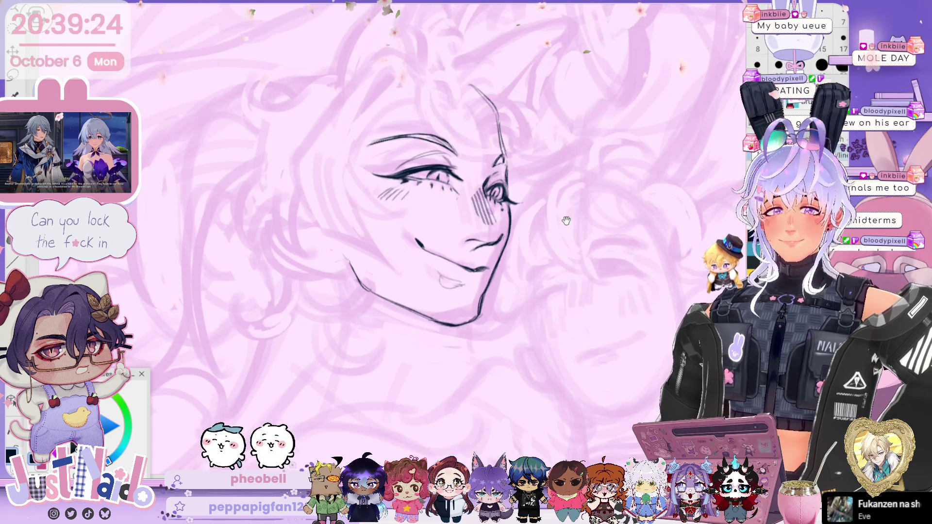
Step: Try ear curve strokes beside the jaw and undo them, then rotate the view toward the ear area
scroll(417, 243, "down", 2)
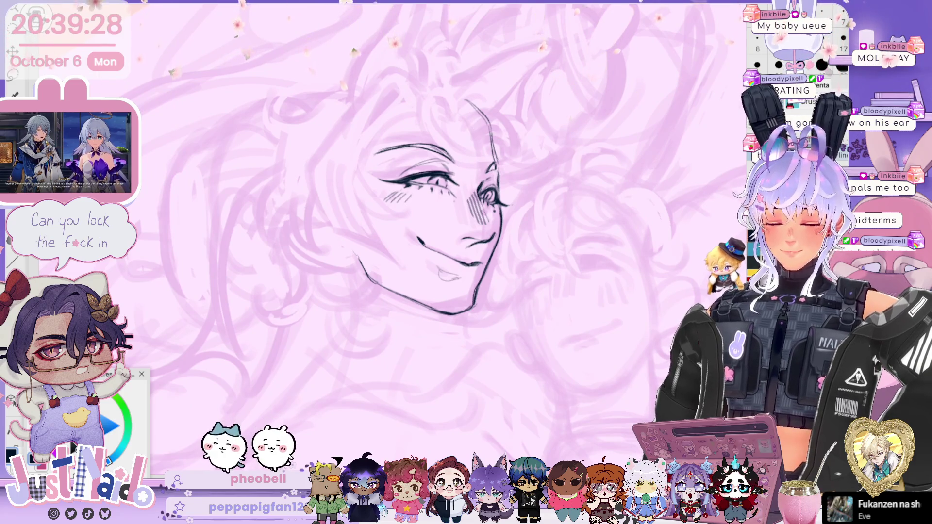
scroll(454, 214, "up", 2)
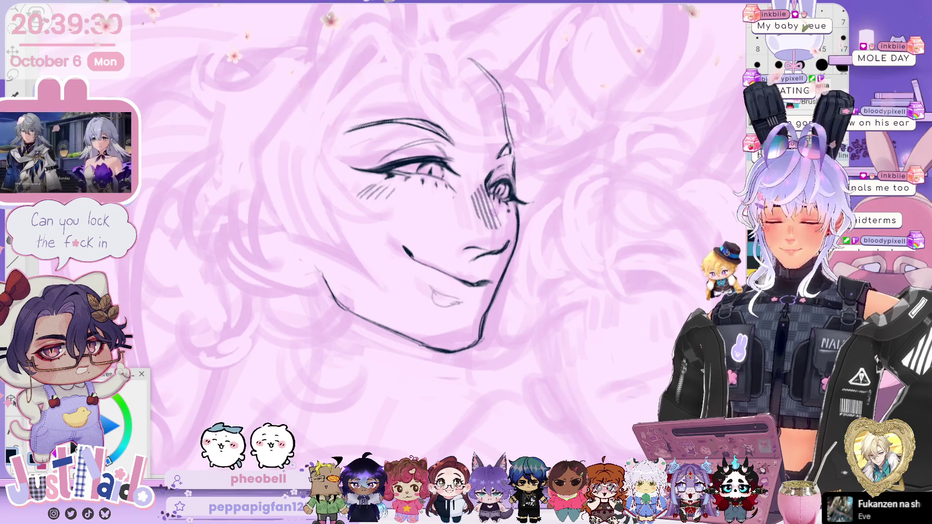
scroll(437, 218, "down", 2)
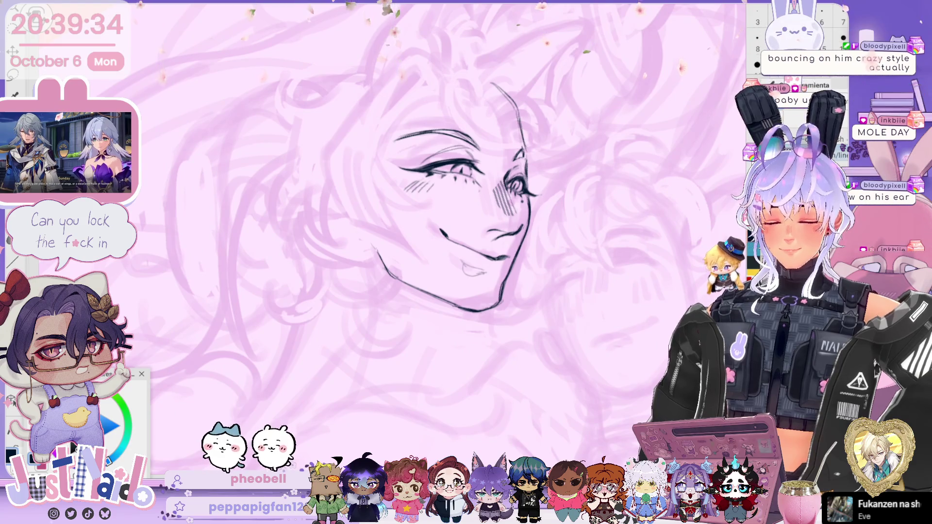
scroll(454, 213, "up", 1)
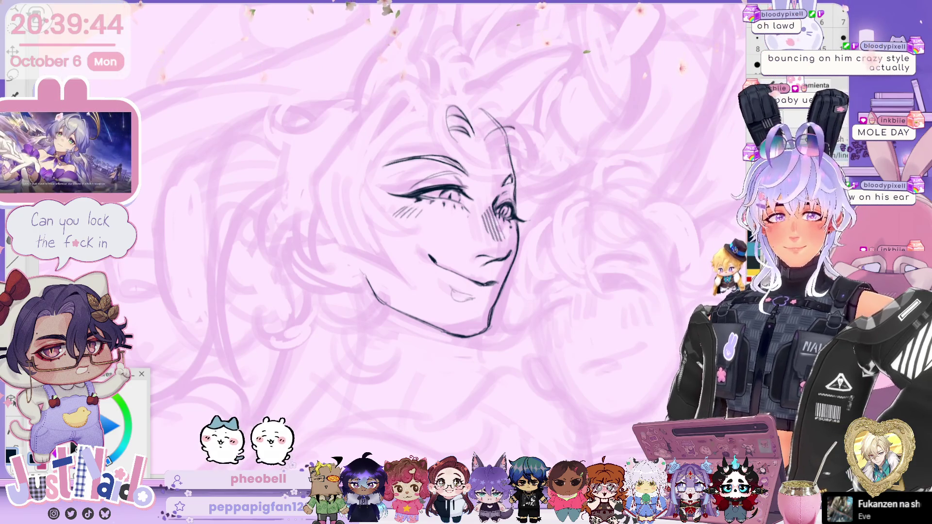
left_click_drag(574, 202, 533, 207)
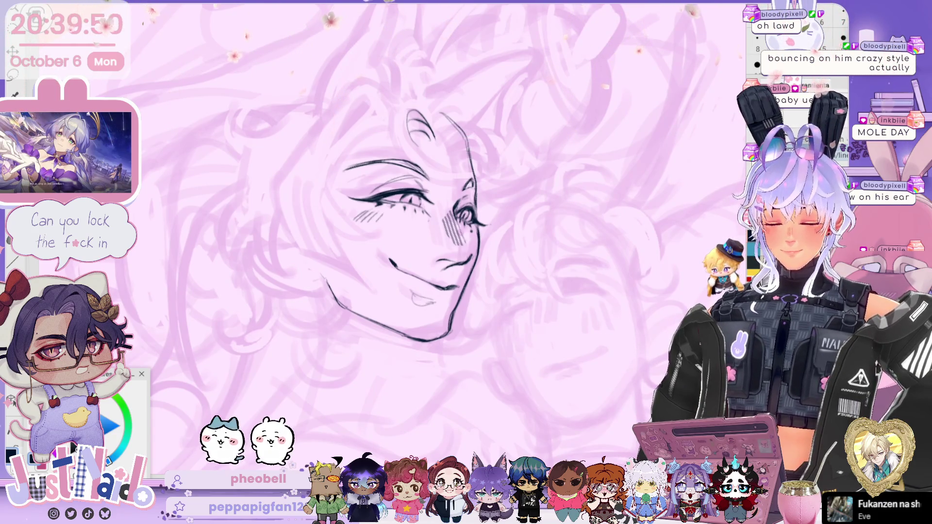
key("ctrl+z")
mouse_move(443, 100)
left_mouse_down()
mouse_move(457, 129)
mouse_move(442, 164)
left_mouse_up()
key("ctrl+z")
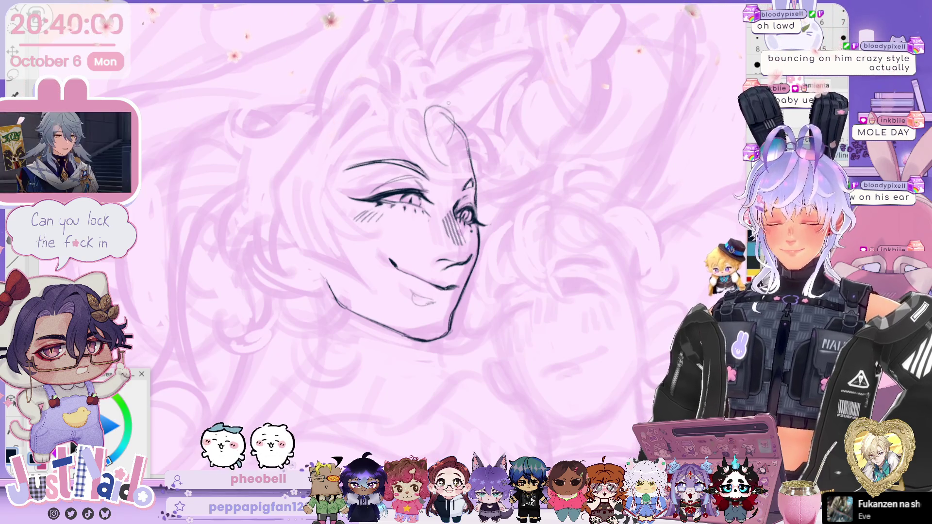
key("ctrl+z")
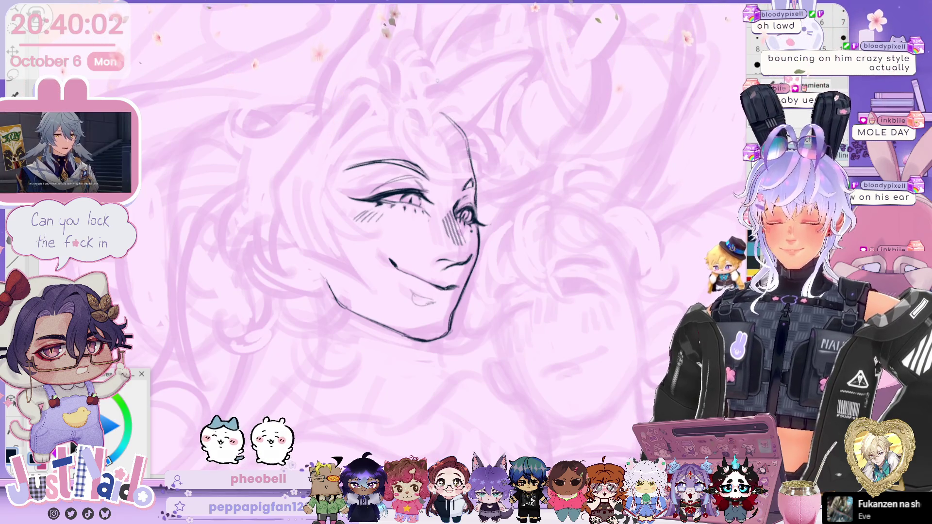
left_click_drag(418, 243, 435, 261)
mouse_move(484, 221)
left_mouse_down()
mouse_move(466, 182)
mouse_move(478, 182)
left_mouse_up()
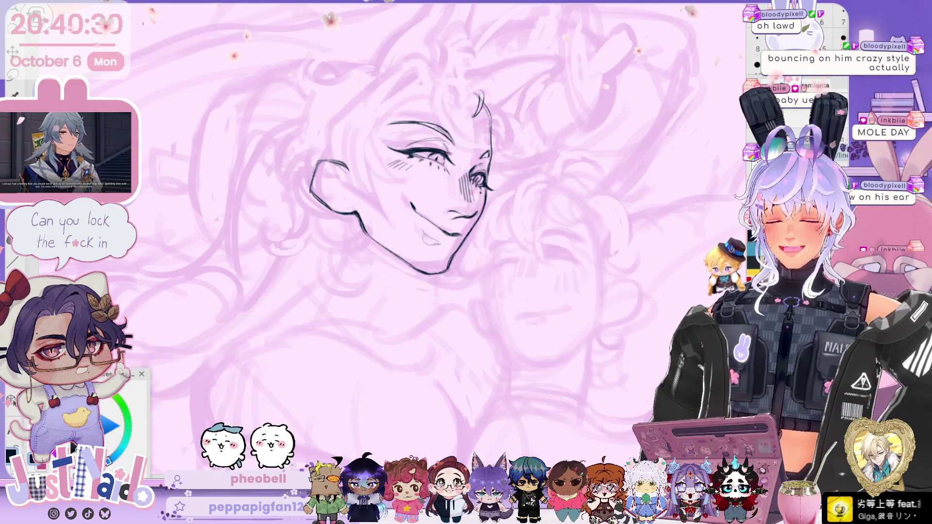
Step: Zoom and pan around the jaw's end while inking the ear outline and its inner folds
left_click_drag(423, 233, 431, 244)
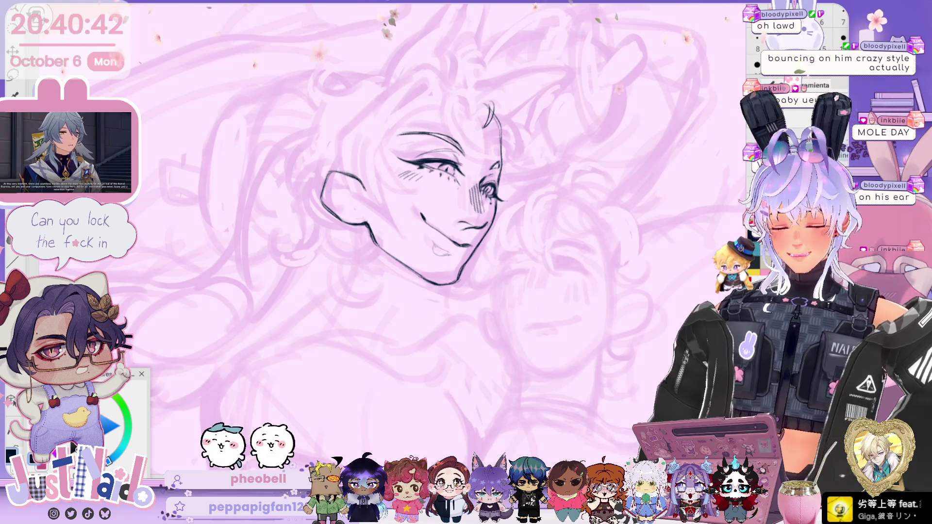
scroll(326, 194, "up", 2)
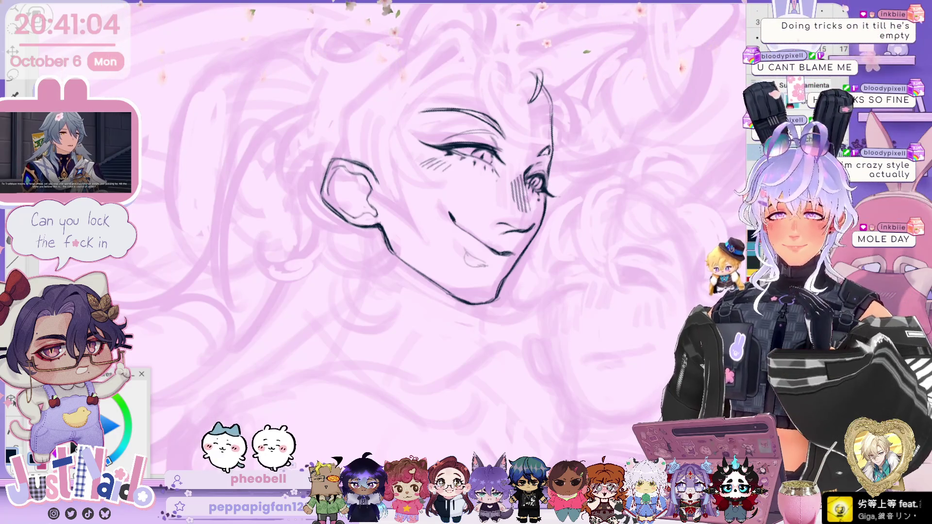
scroll(467, 194, "down", 2)
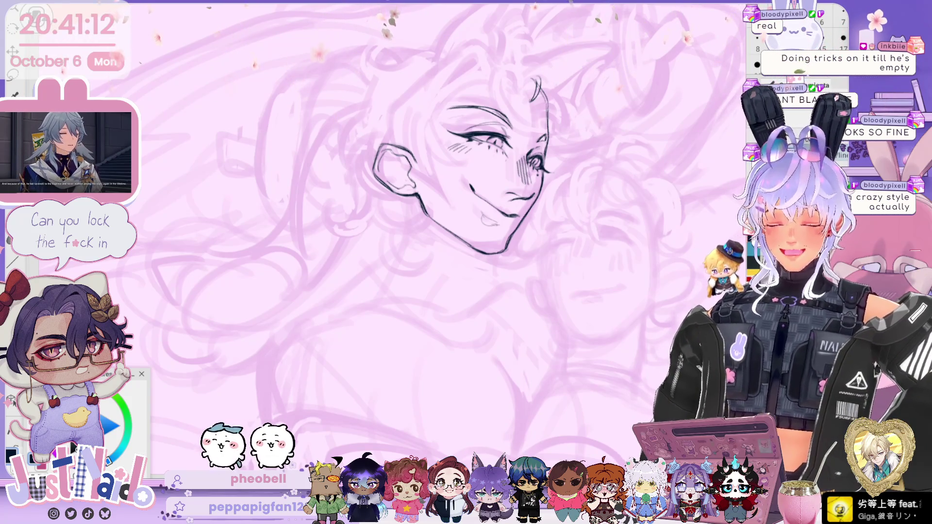
scroll(369, 234, "right", 1)
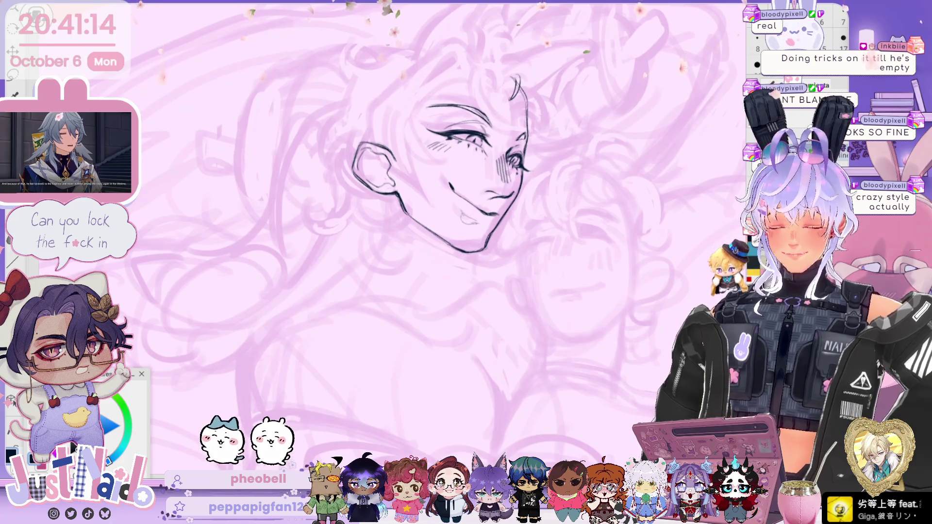
scroll(369, 234, "left", 1)
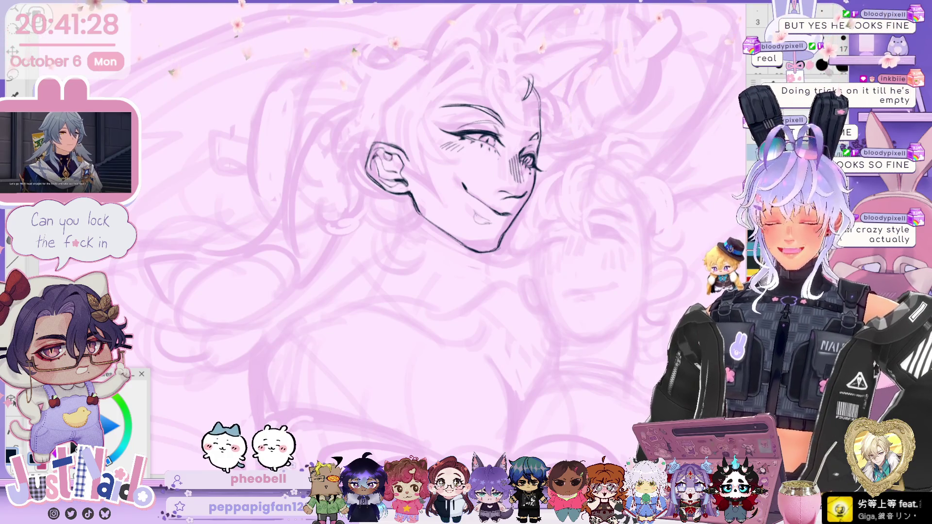
scroll(437, 195, "up", 2)
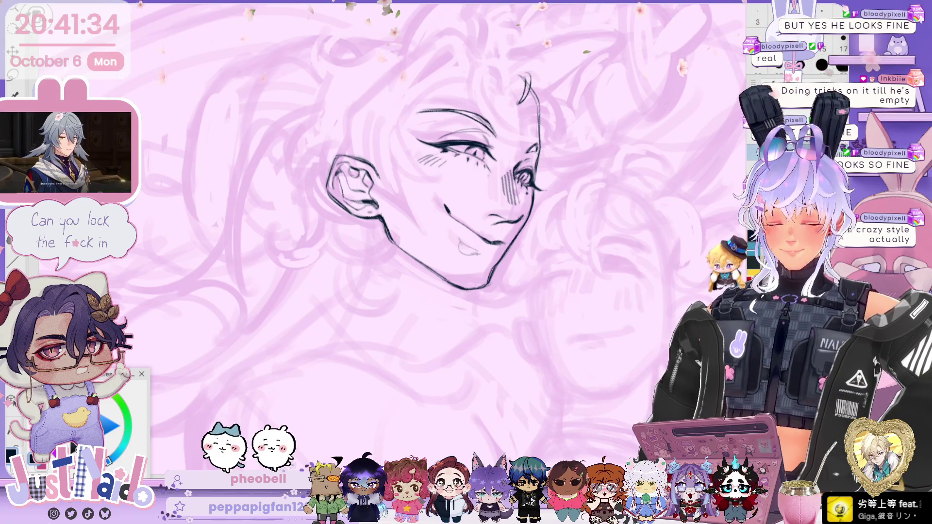
scroll(437, 194, "up", 2)
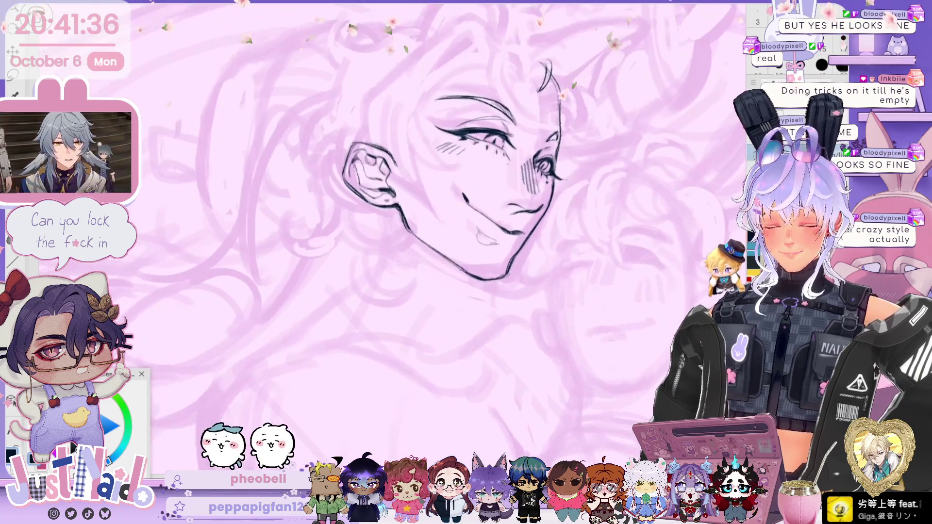
scroll(437, 219, "up", 2)
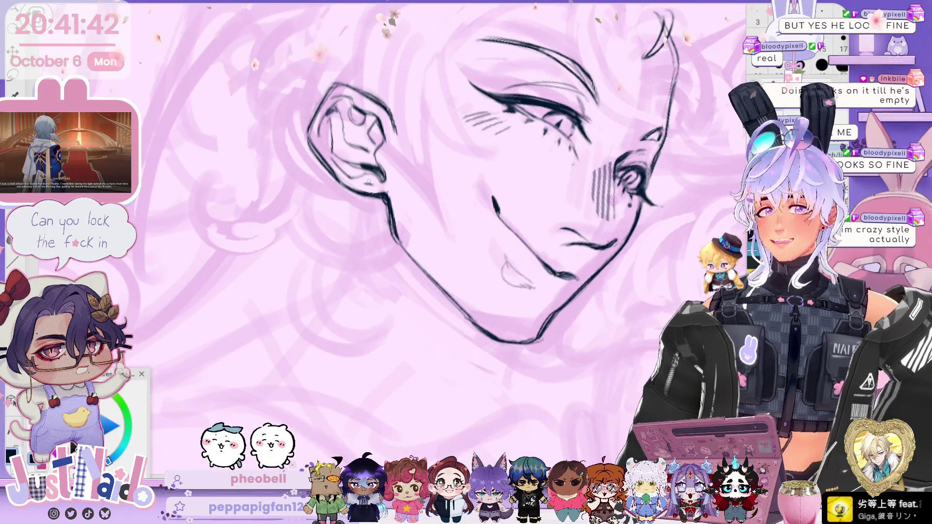
scroll(547, 161, "down", 1)
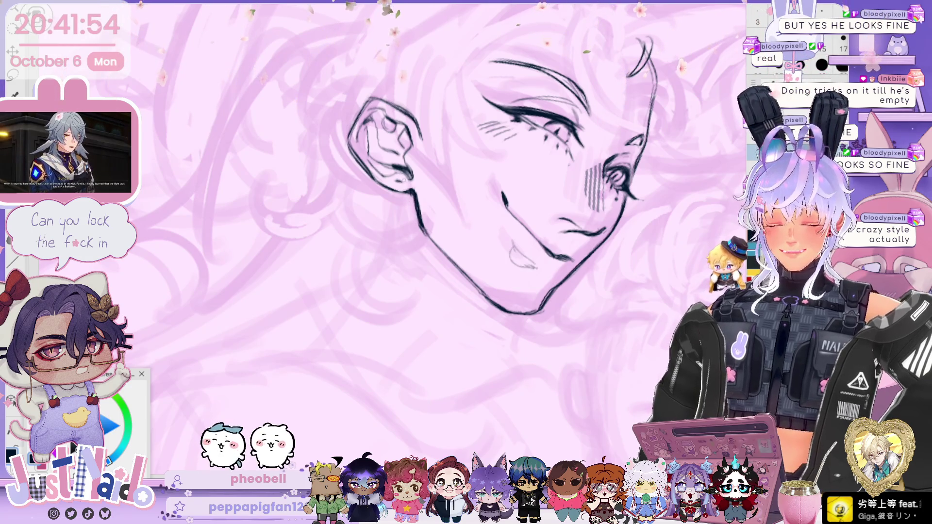
scroll(481, 175, "down", 3)
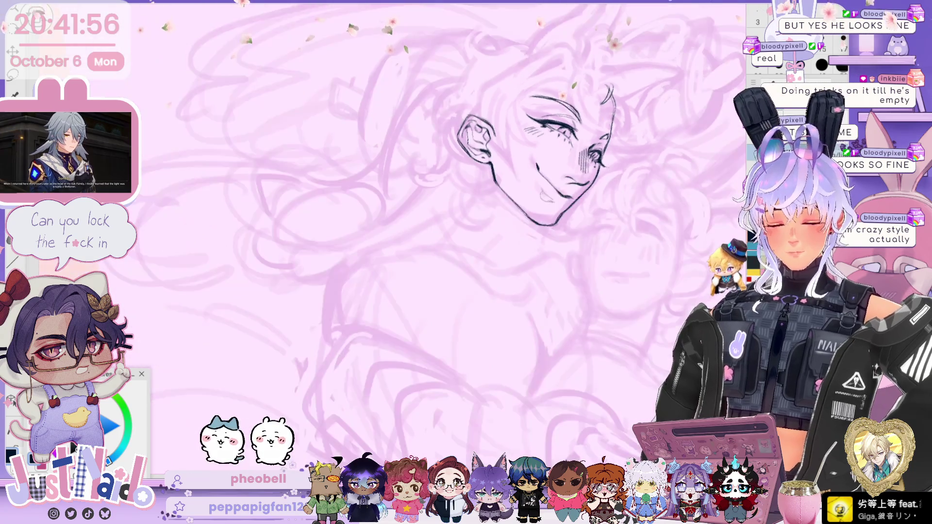
scroll(418, 218, "down", 3)
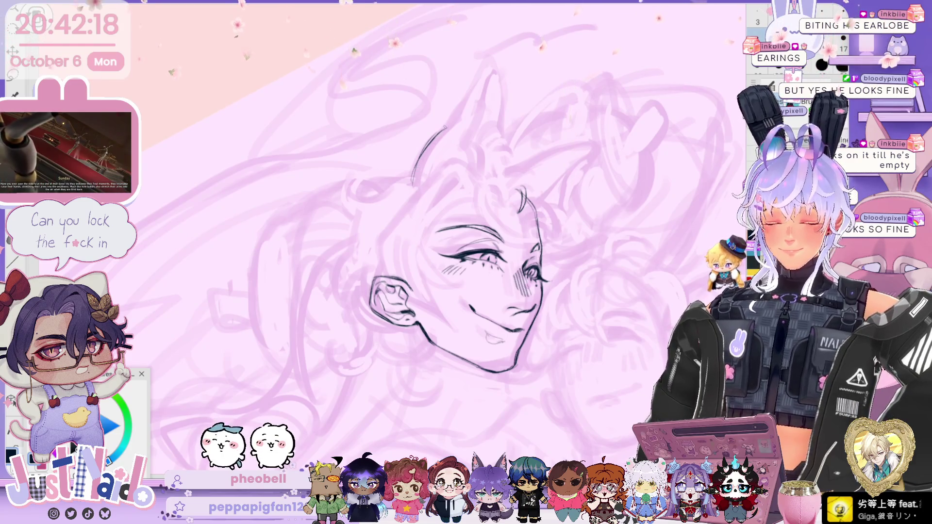
Step: Undo the trial line and ink the horn's back edge, pointed tip and front edge
key("ctrl+z")
left_click_drag(414, 184, 456, 119)
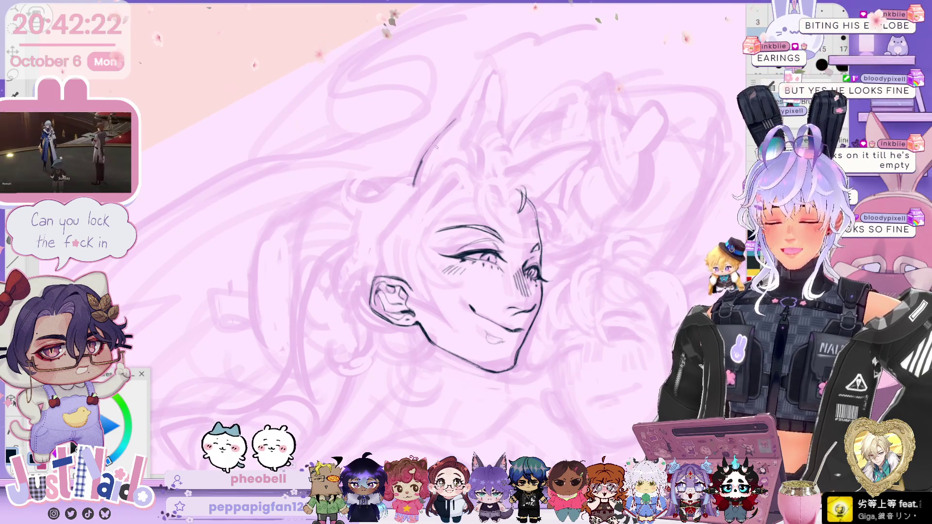
left_click_drag(413, 184, 454, 123)
left_click_drag(485, 55, 478, 78)
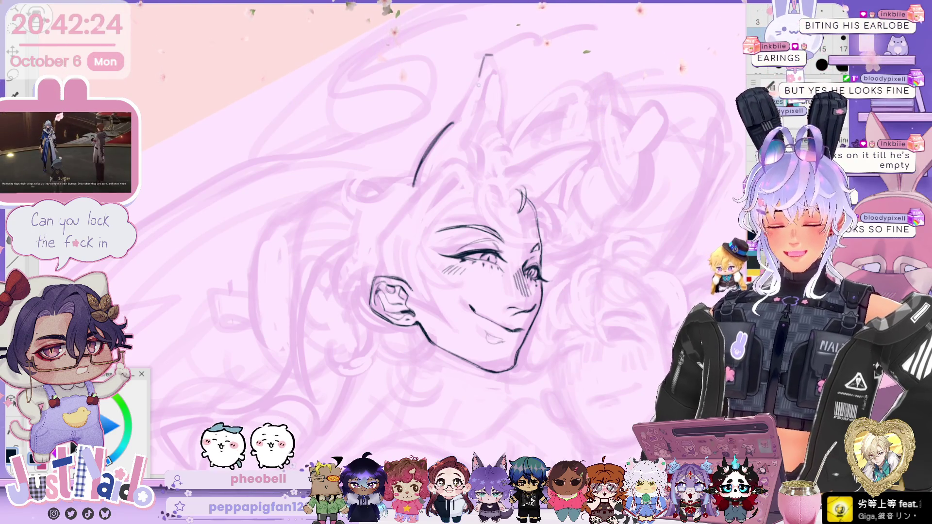
left_click_drag(452, 123, 479, 81)
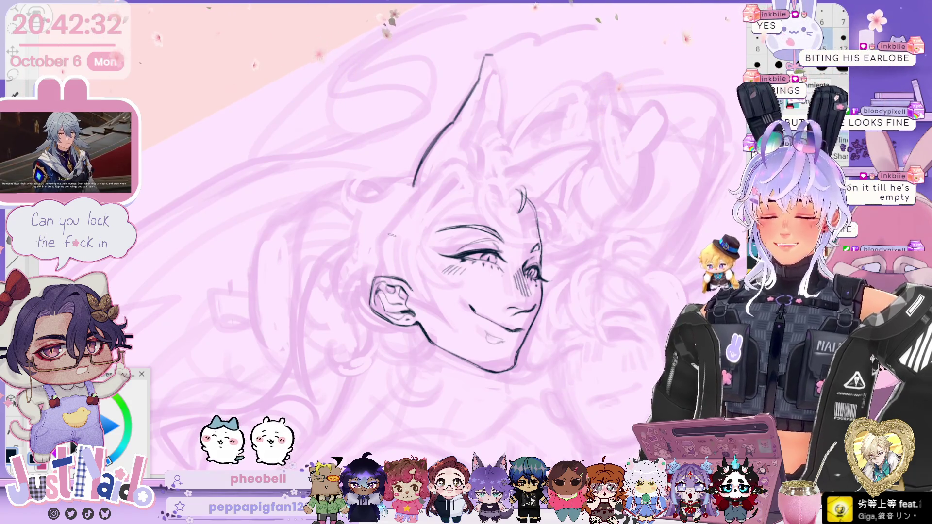
mouse_move(491, 56)
left_mouse_down()
mouse_move(503, 93)
mouse_move(499, 176)
left_mouse_up()
left_click_drag(487, 58, 485, 84)
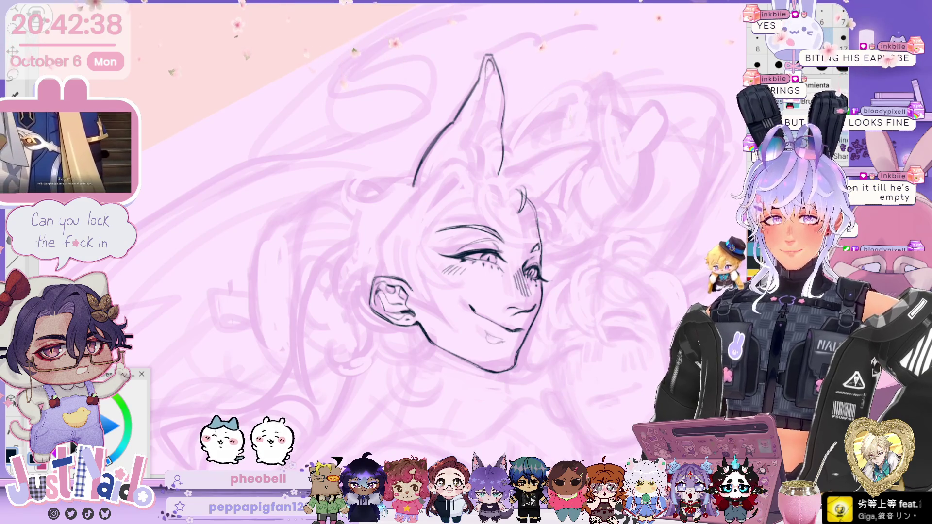
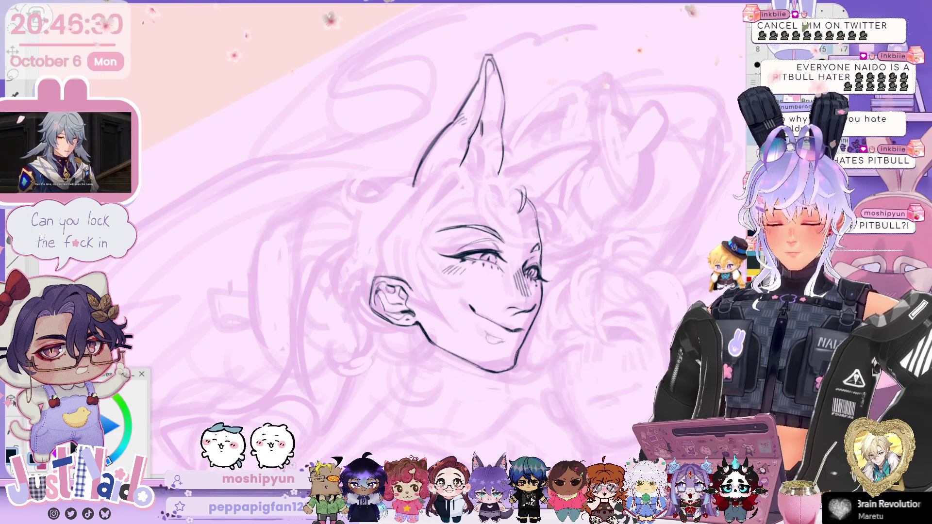
Step: Pan the canvas so the sketched head moves toward the upper left
left_click_drag(648, 197, 583, 151)
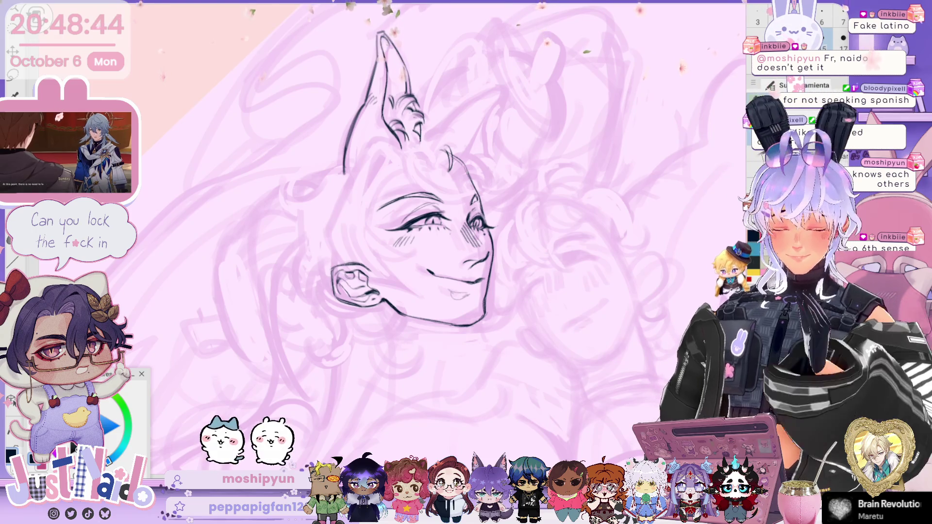
Step: Zoom the view and tilt the canvas slightly clockwise around the face and right ear
scroll(388, 218, "down", 2)
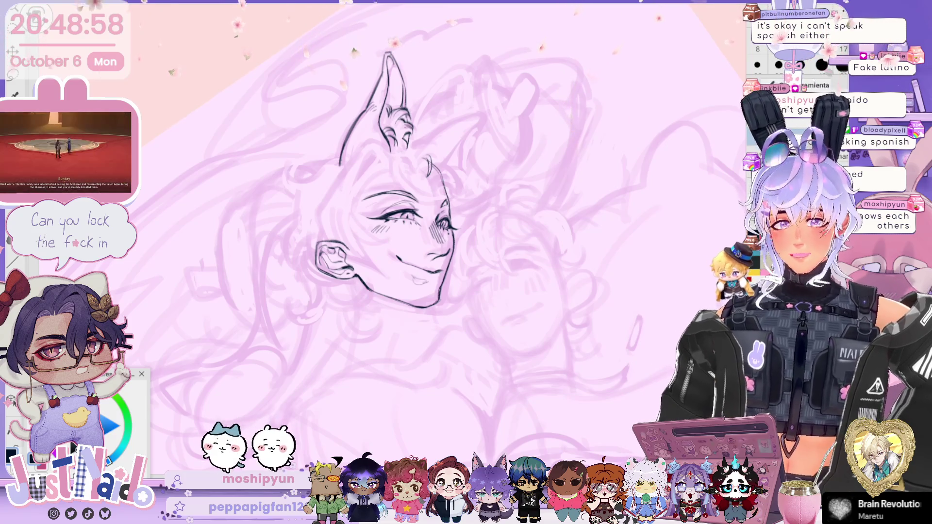
scroll(418, 233, "down", 2)
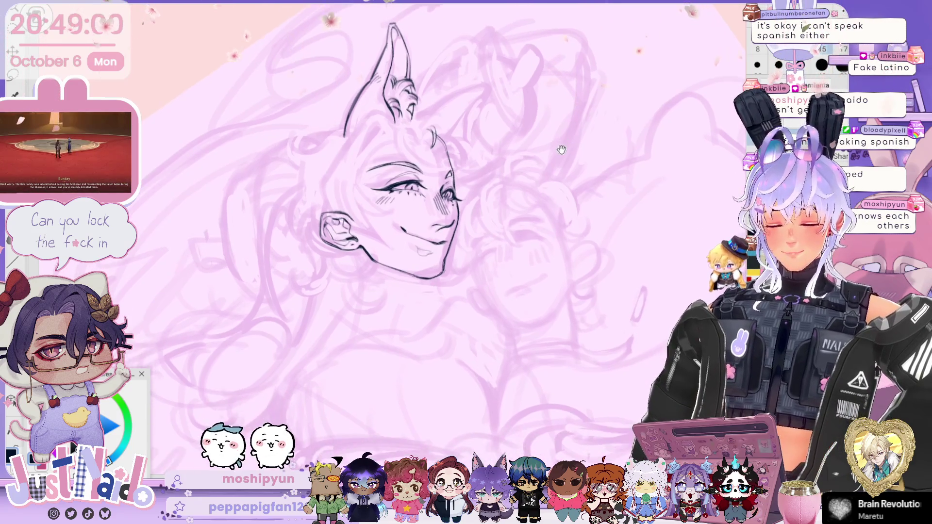
left_click_drag(412, 194, 420, 192)
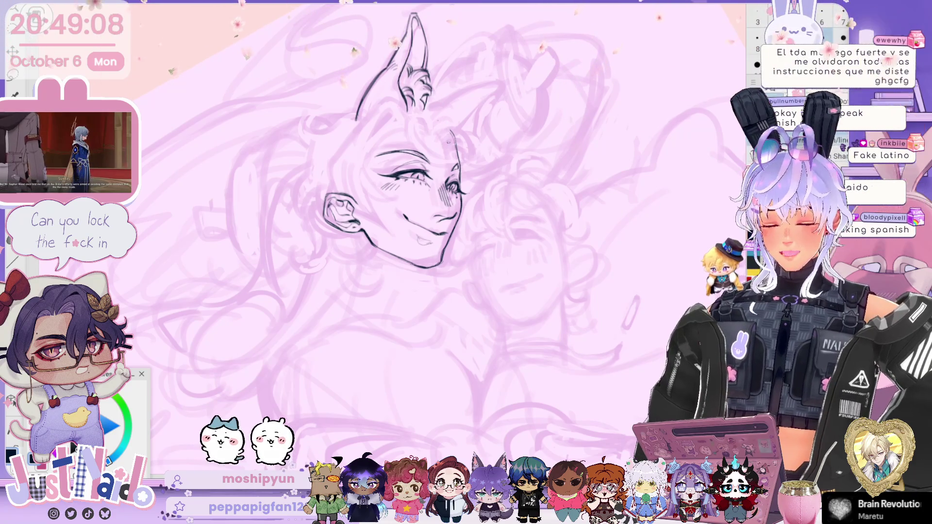
scroll(427, 242, "up", 1)
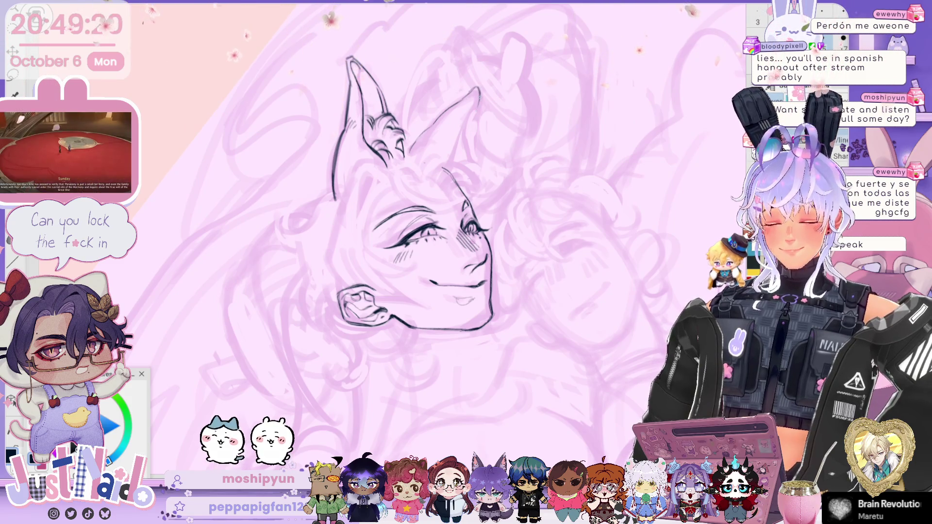
Step: Ink the rear ear's left edge and an inner line inside it
left_click_drag(408, 155, 443, 112)
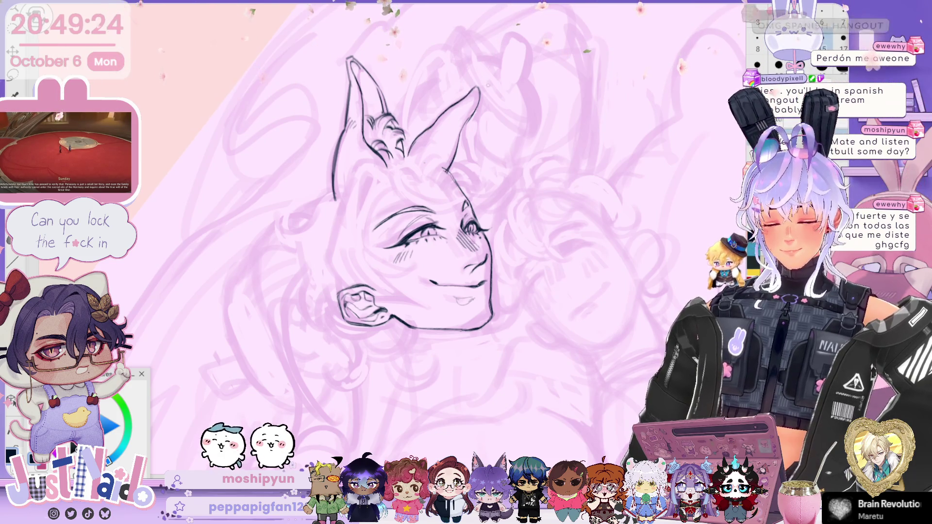
left_click_drag(472, 118, 467, 162)
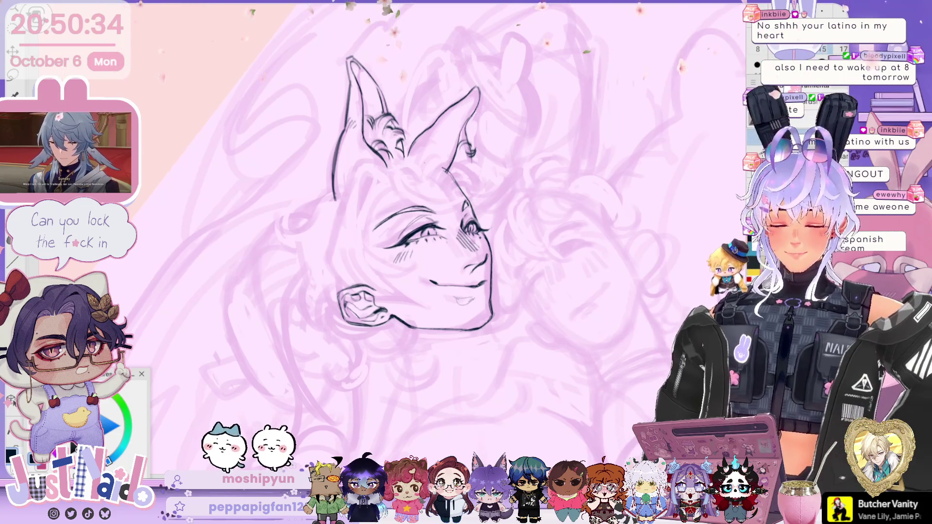
key("minus")
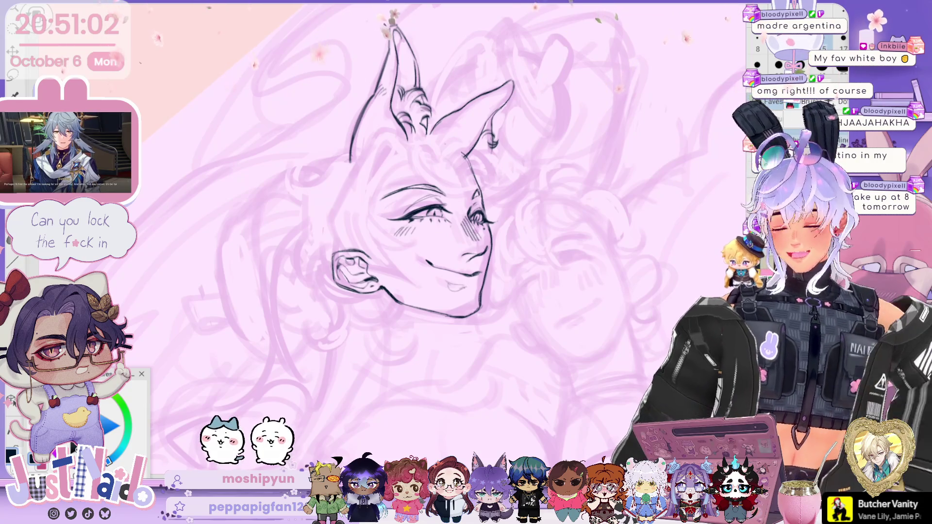
Step: Nudge the canvas view right and down, then slightly left and down
left_click_drag(437, 243, 446, 255)
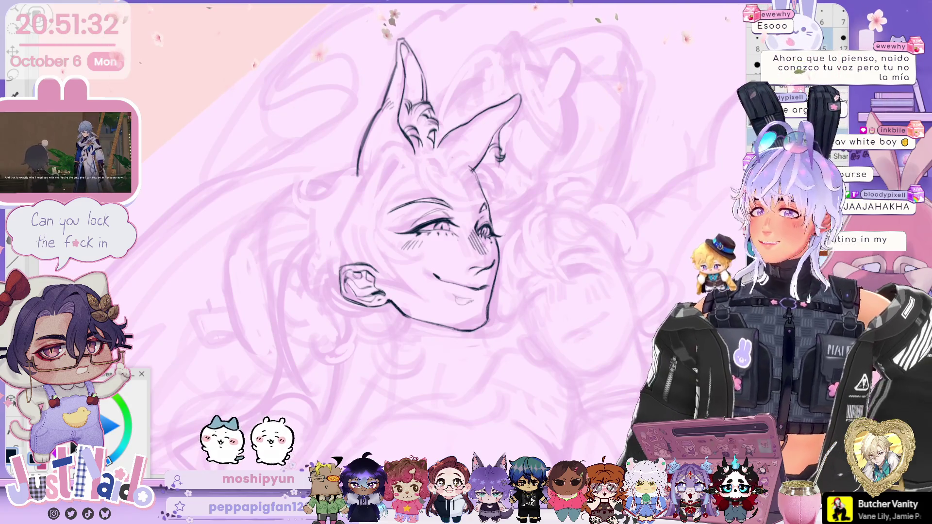
left_click_drag(418, 233, 405, 245)
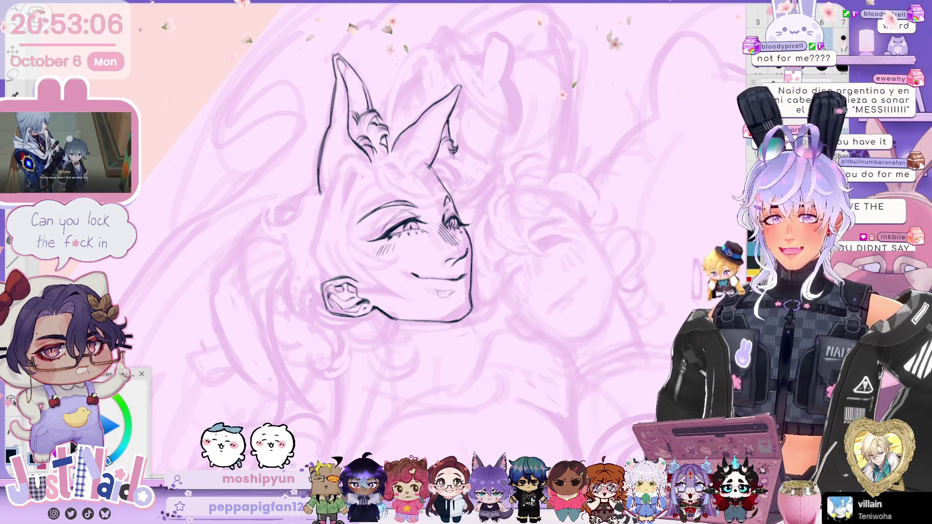
left_click_drag(507, 253, 489, 250)
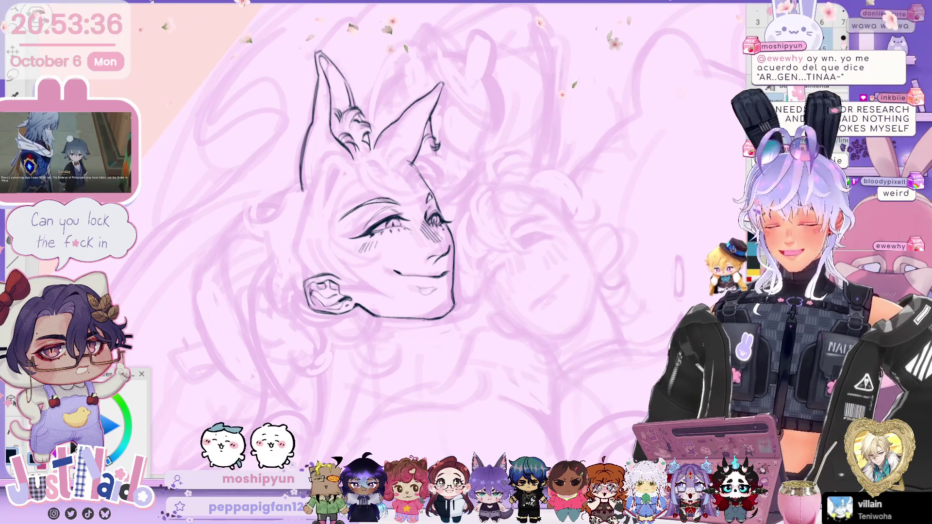
key("minus")
key("minus")
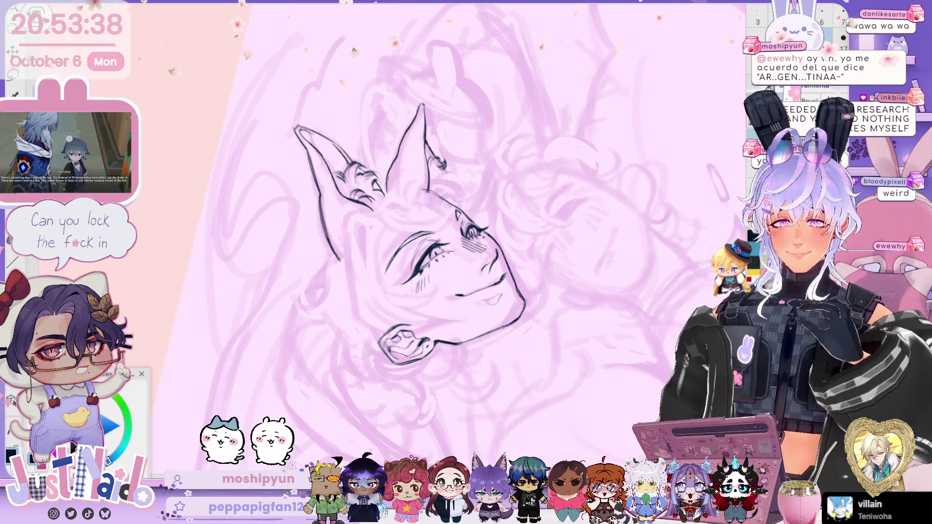
Step: Zoom in and out on the inked face and rotate the canvas until it sits upright
scroll(384, 234, "down", 1)
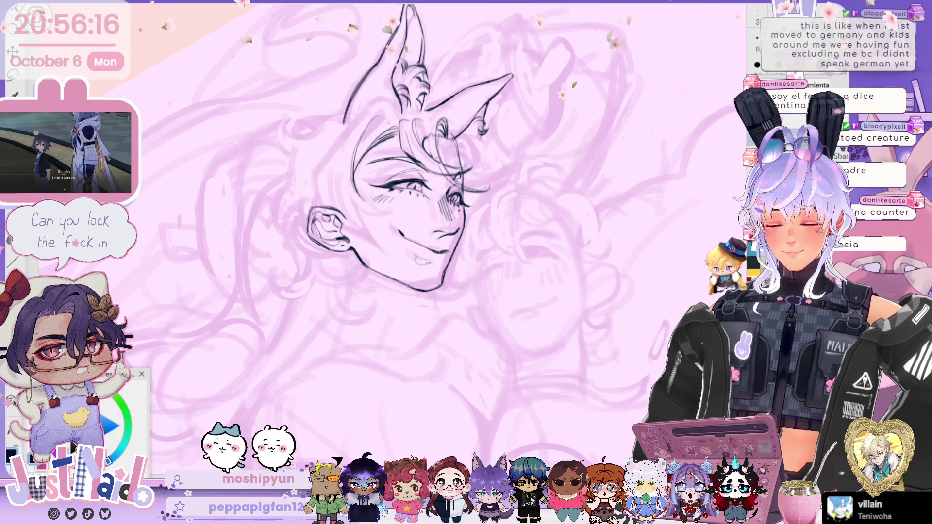
scroll(413, 233, "up", 2)
scroll(438, 219, "up", 1)
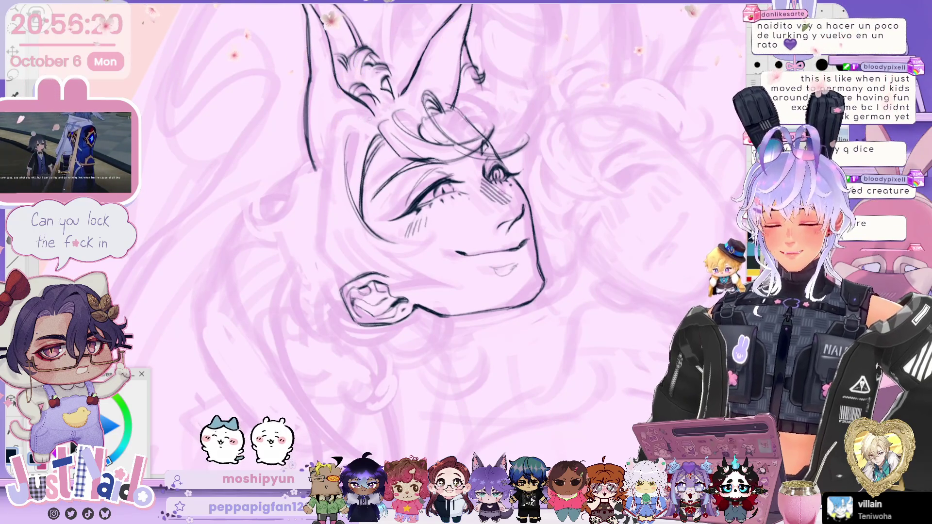
scroll(427, 218, "down", 1)
scroll(427, 218, "up", 1)
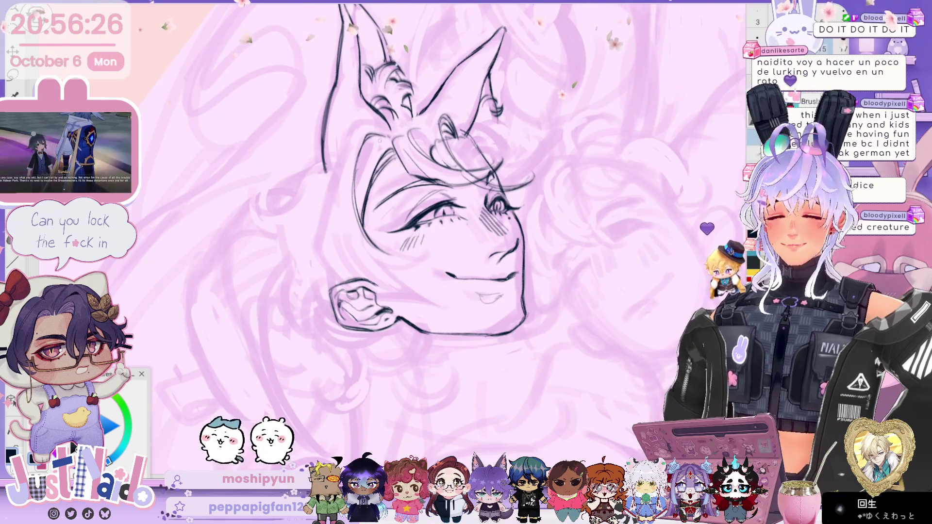
scroll(427, 218, "down", 3)
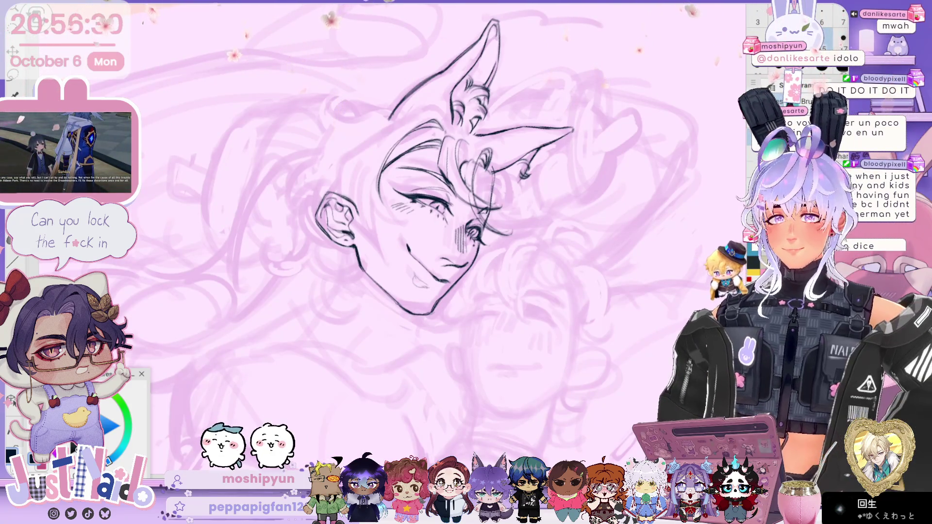
key("minus")
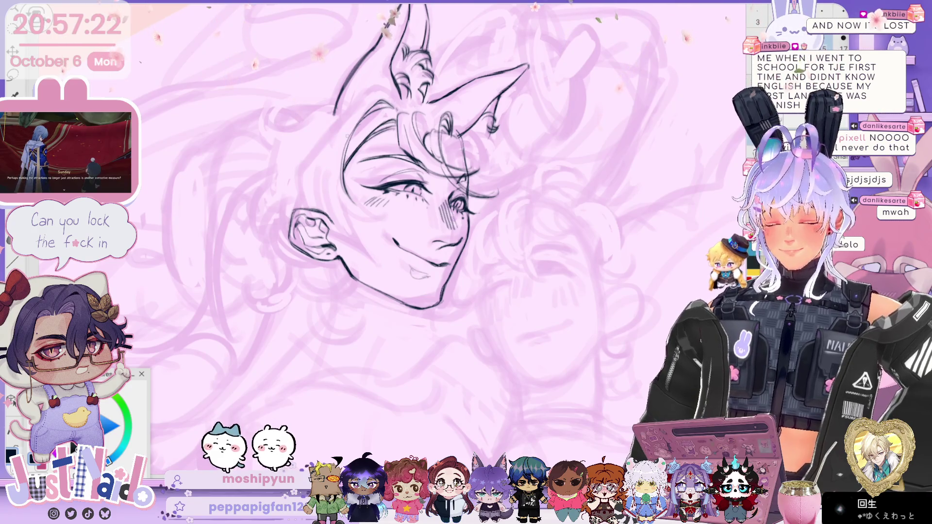
key("asciicircum")
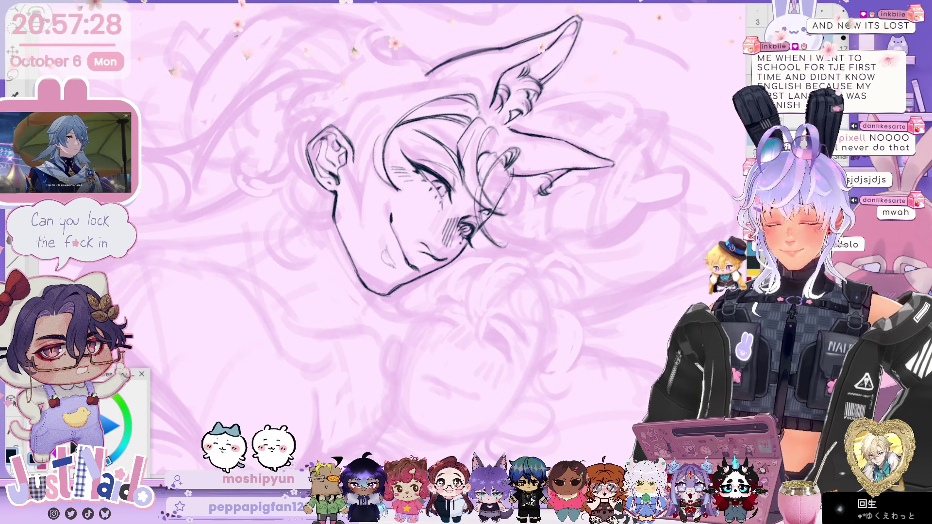
key("asciicircum")
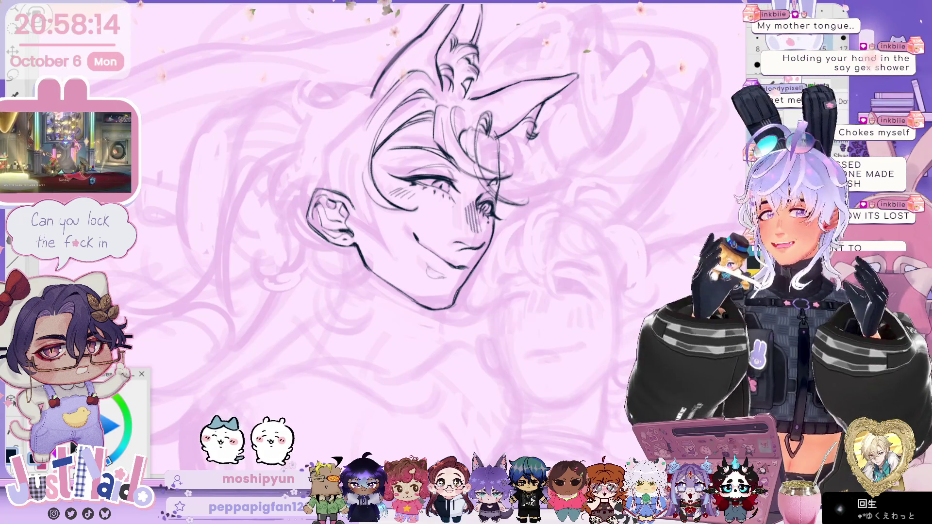
Step: Mirror the canvas view horizontally to check the inked face from the opposite side
left_click_drag(492, 291, 459, 284)
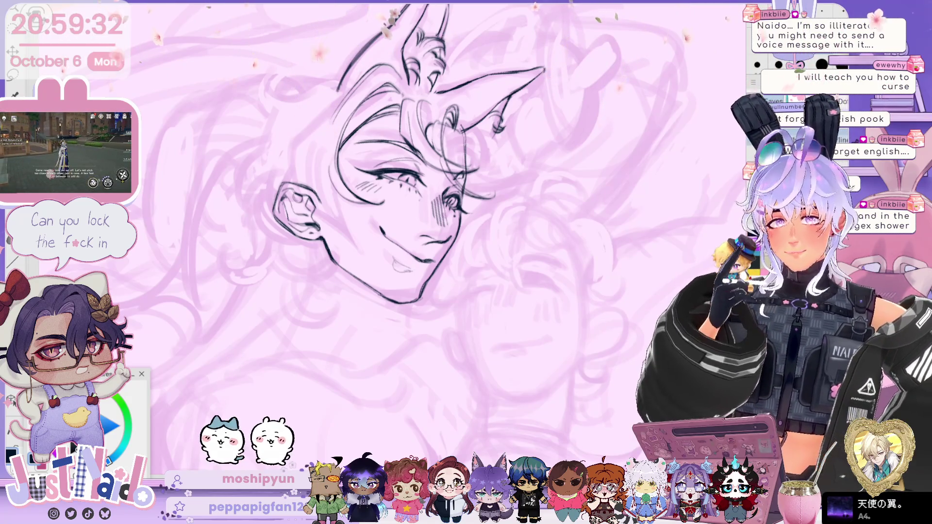
left_click_drag(492, 143, 496, 150)
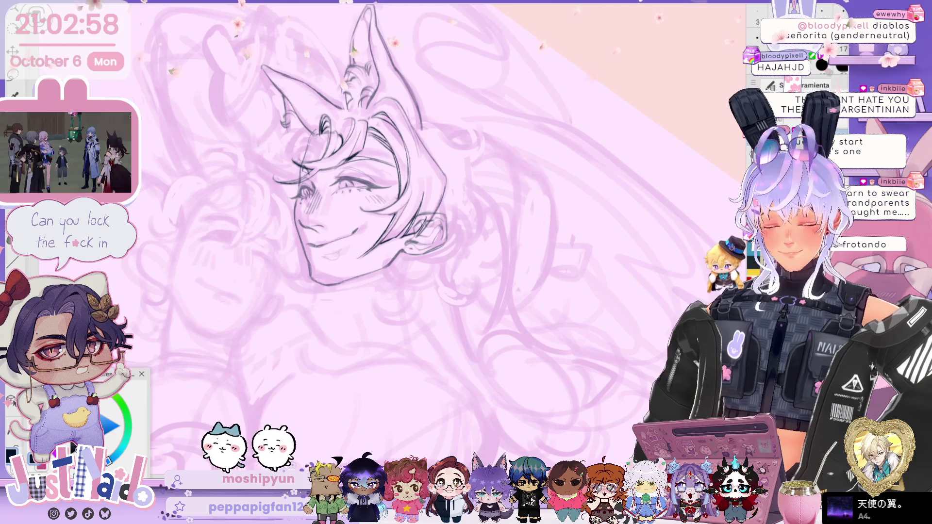
key("h")
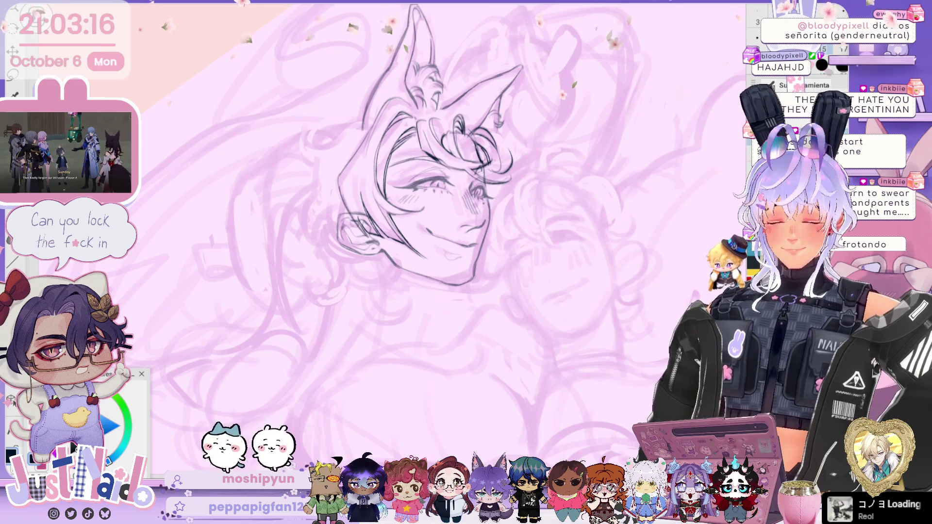
Step: Lasso-select the inked head and ears and start Free Transform with Ctrl+T
mouse_move(422, 185)
left_mouse_down()
mouse_move(469, 177)
mouse_move(447, 188)
mouse_move(452, 194)
left_mouse_up()
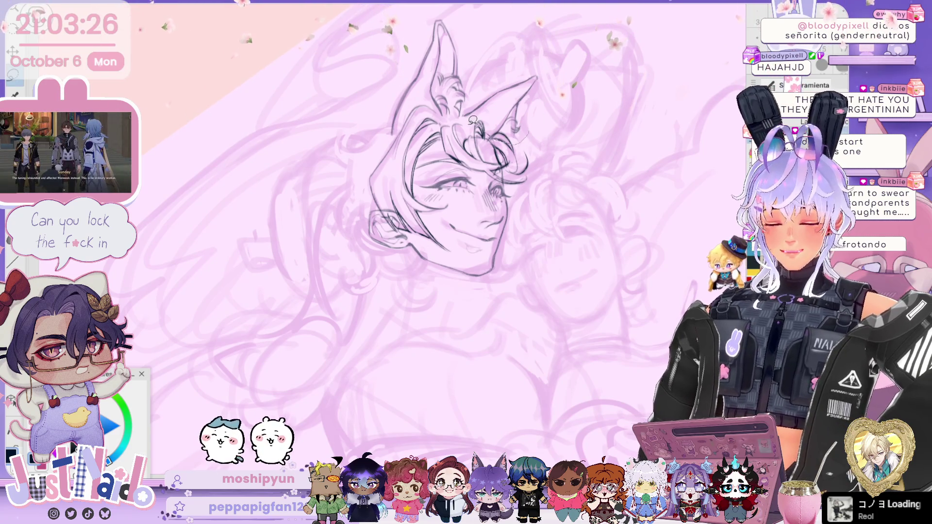
mouse_move(529, 132)
left_mouse_down()
mouse_move(353, 132)
mouse_move(559, 122)
mouse_move(529, 132)
mouse_move(597, 97)
mouse_move(621, 67)
left_mouse_up()
key("ctrl+t")
Step: Commit the head rotation, then ink an extra dark hair curl beside the face on a mirrored view
left_click(500, 280)
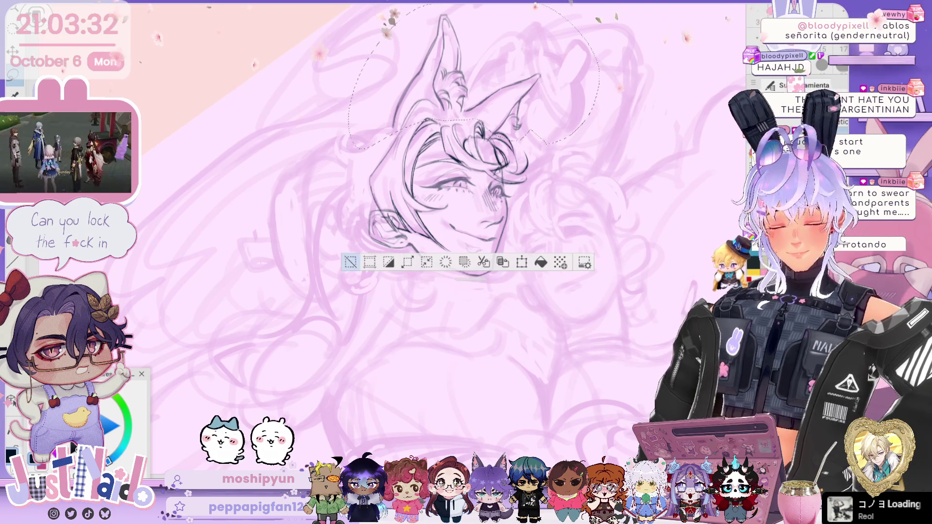
left_click(351, 262)
key("h")
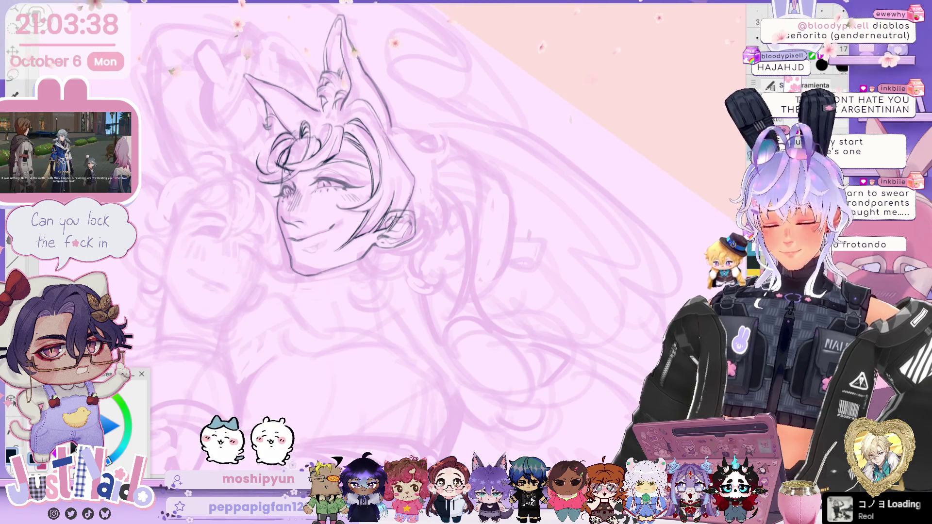
left_click_drag(286, 124, 242, 161)
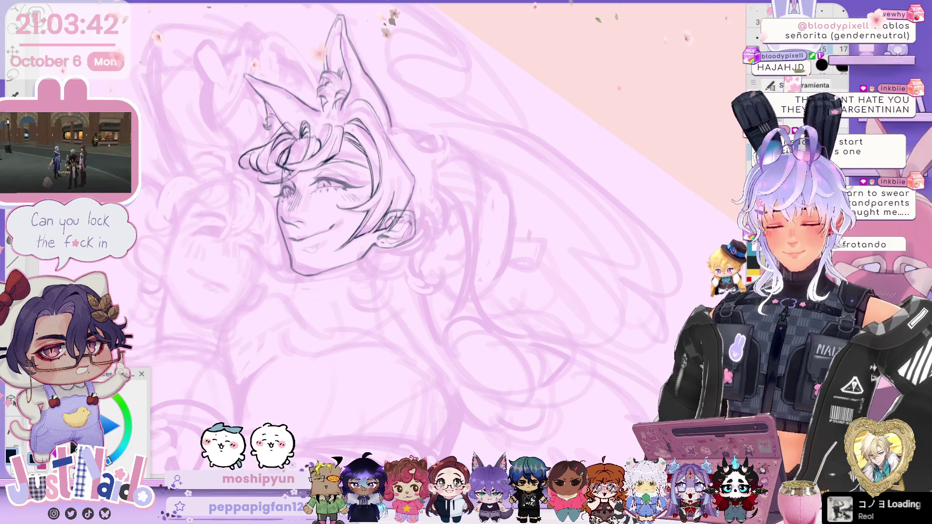
left_click_drag(272, 153, 284, 172)
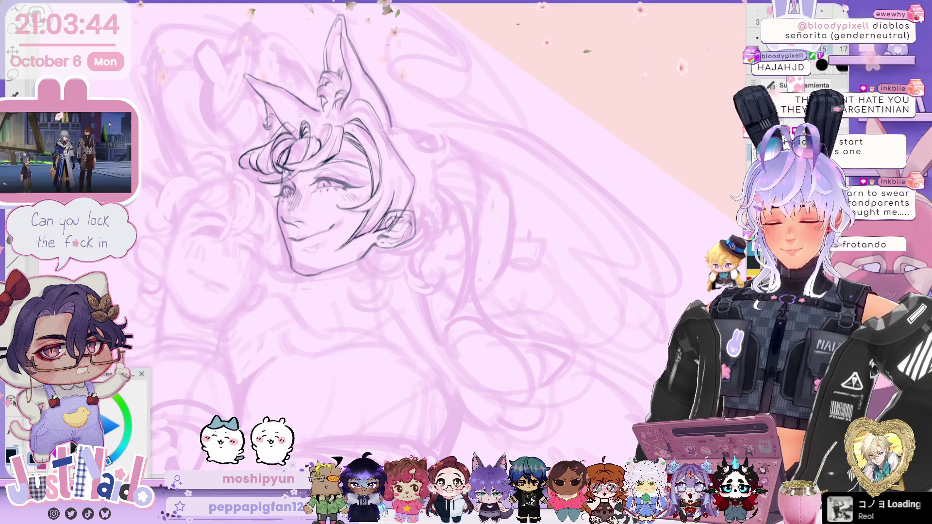
key("h")
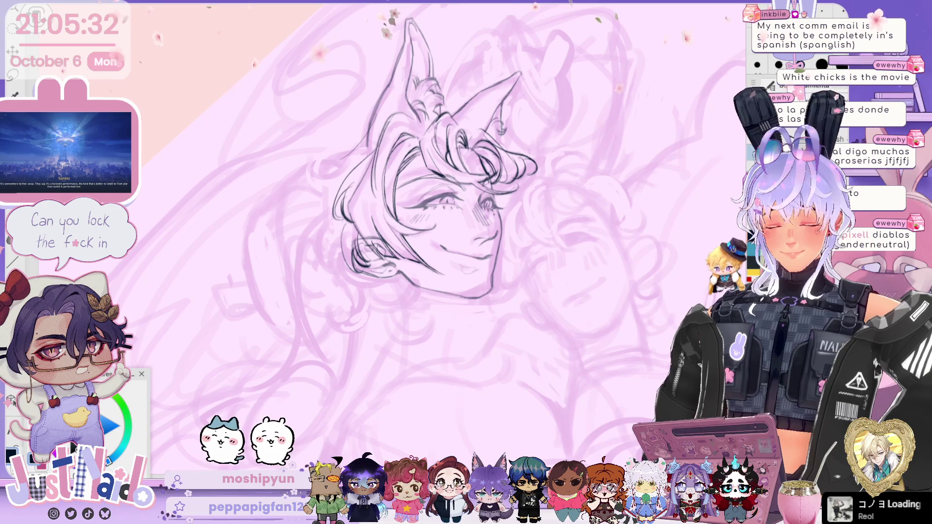
Step: Draw a thin curved hair strand arcing up between the two tall ears
scroll(418, 233, "down", 2)
scroll(417, 233, "up", 5)
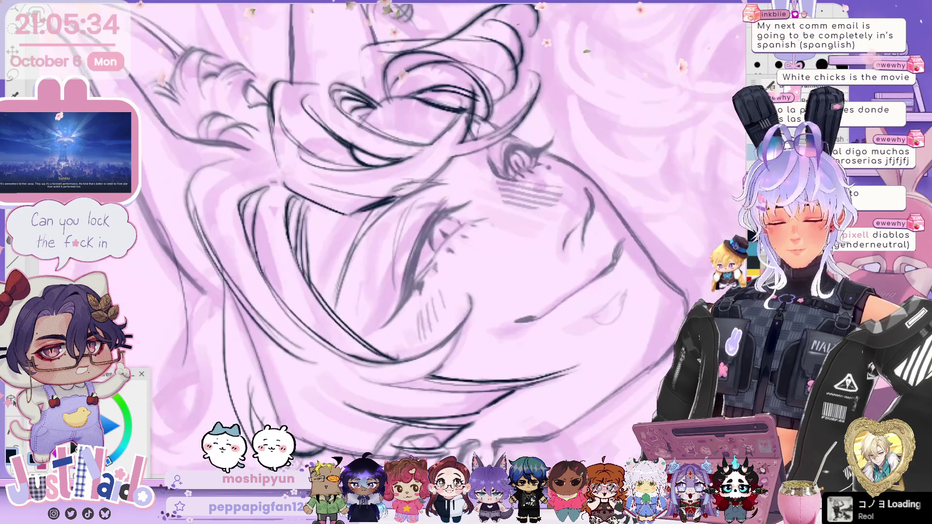
scroll(410, 289, "down", 4)
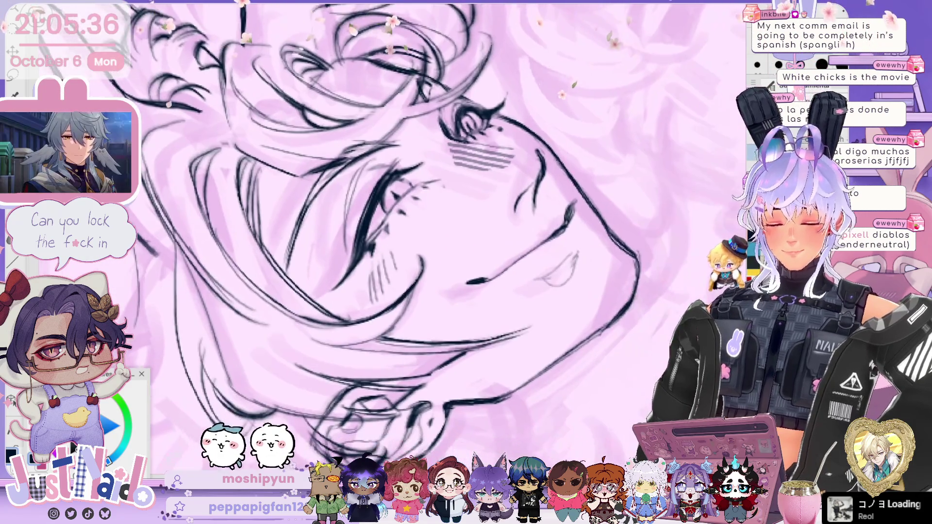
scroll(417, 233, "down", 4)
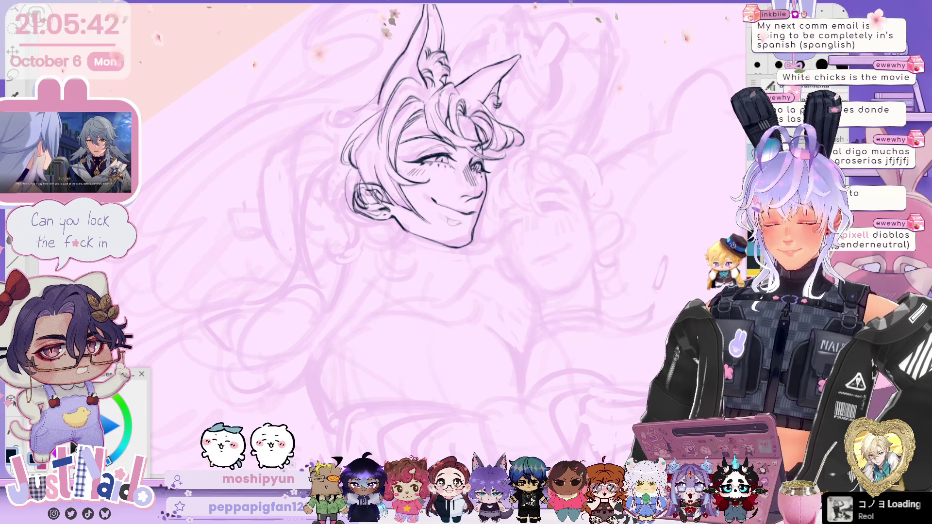
scroll(418, 233, "up", 1)
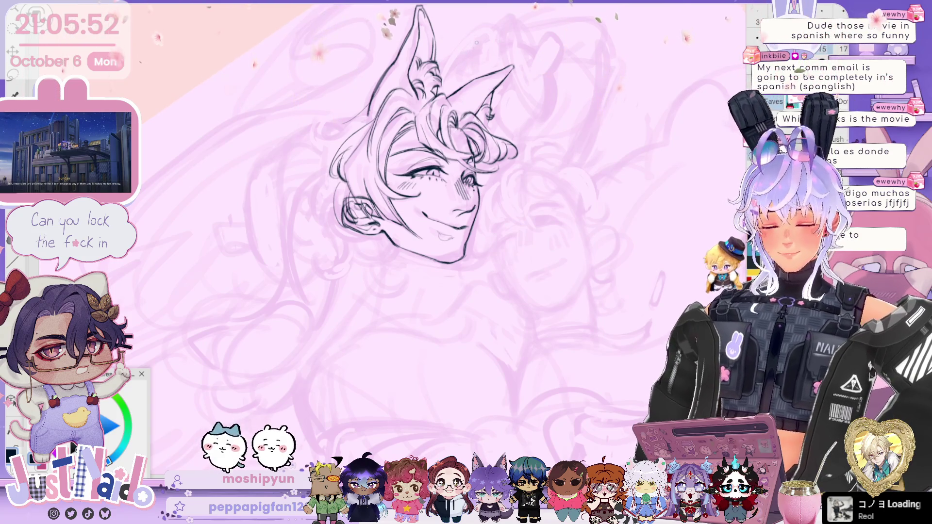
left_click_drag(443, 79, 490, 50)
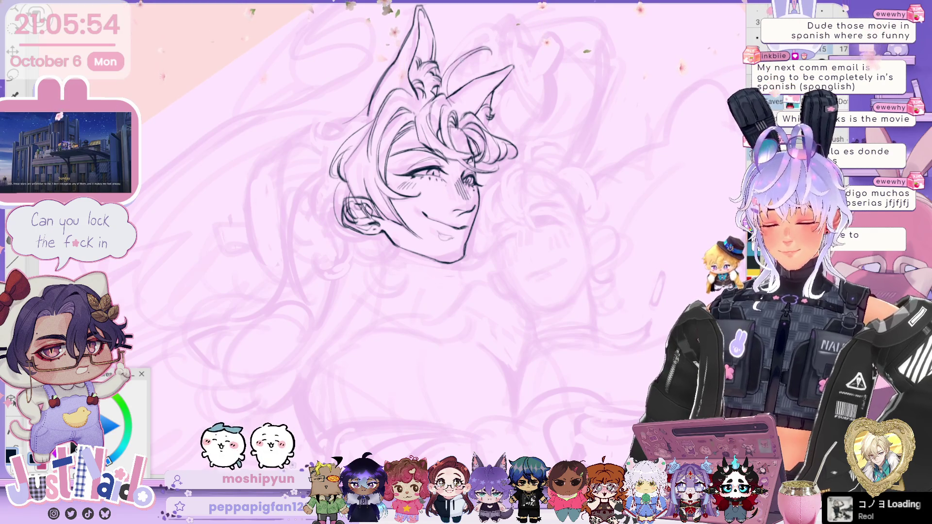